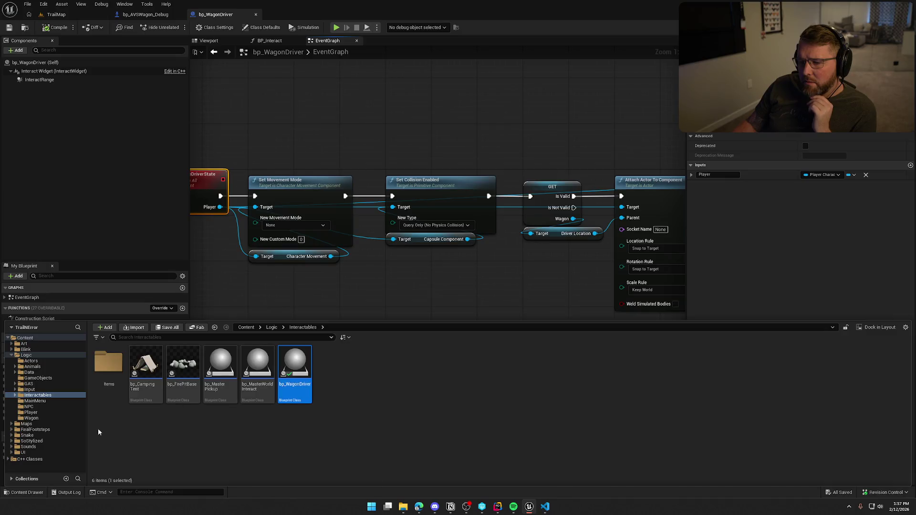
- Open bp_WagonSeat from the Content Browser and inspect its MC_UpdateSeatedState event logic
{"action": "left_click", "coordinate": [146, 14]}
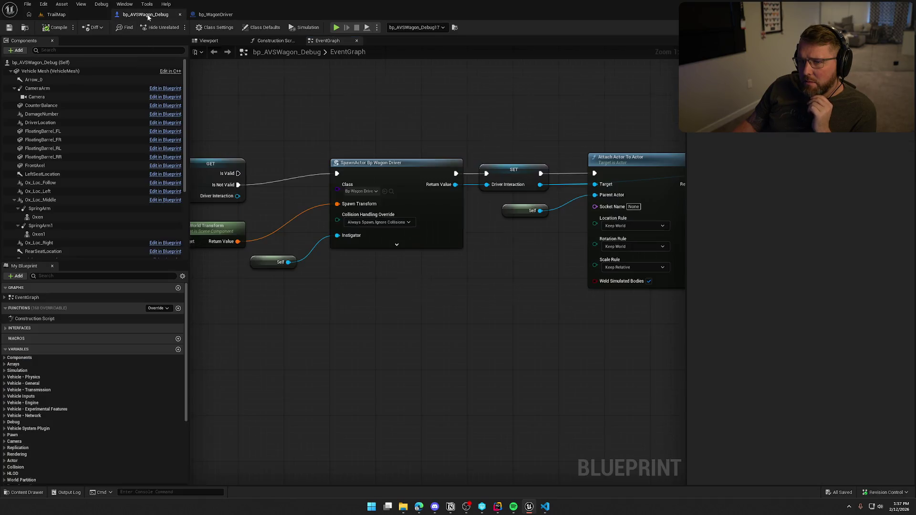
{"action": "left_click", "coordinate": [24, 27]}
{"action": "double_click", "coordinate": [229, 379]}
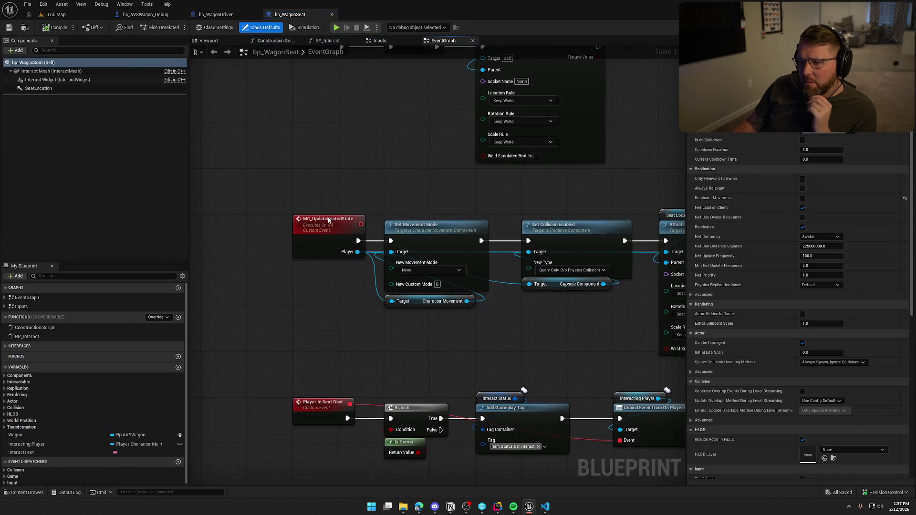
{"action": "left_click", "coordinate": [329, 222]}
{"action": "mouse_move", "coordinate": [378, 324]}
{"action": "left_mouse_down"}
{"action": "mouse_move", "coordinate": [409, 311]}
{"action": "mouse_move", "coordinate": [386, 313]}
{"action": "left_mouse_up"}
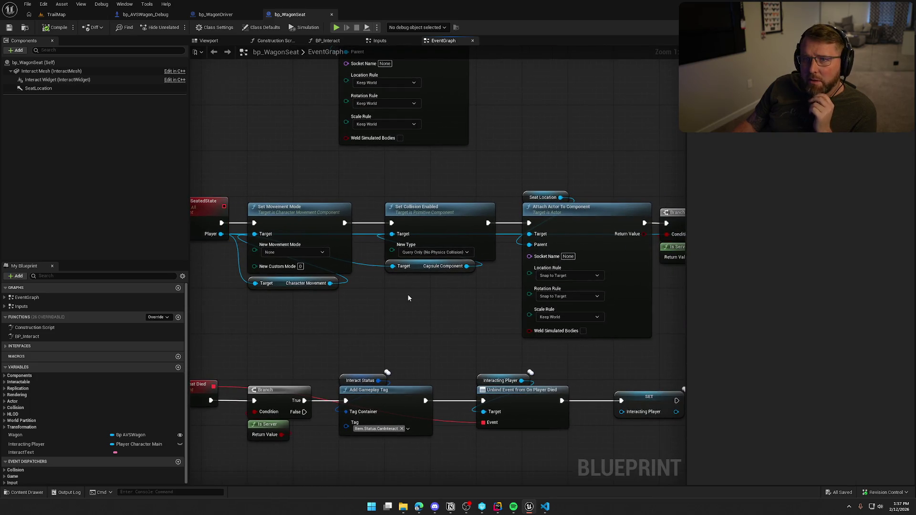
{"action": "left_click", "coordinate": [545, 506]}
- Read TrailNError.log's bp_WagonDriver component warnings, then return to bp_WagonDriver's EventGraph
{"action": "scroll", "coordinate": [452, 264], "scroll_direction": "down", "scroll_amount": 5}
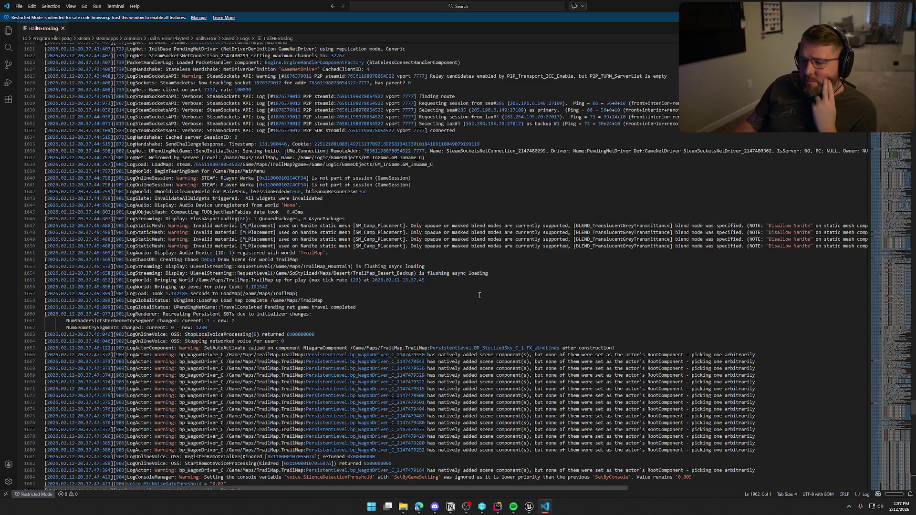
{"action": "scroll", "coordinate": [480, 295], "scroll_direction": "down", "scroll_amount": 9}
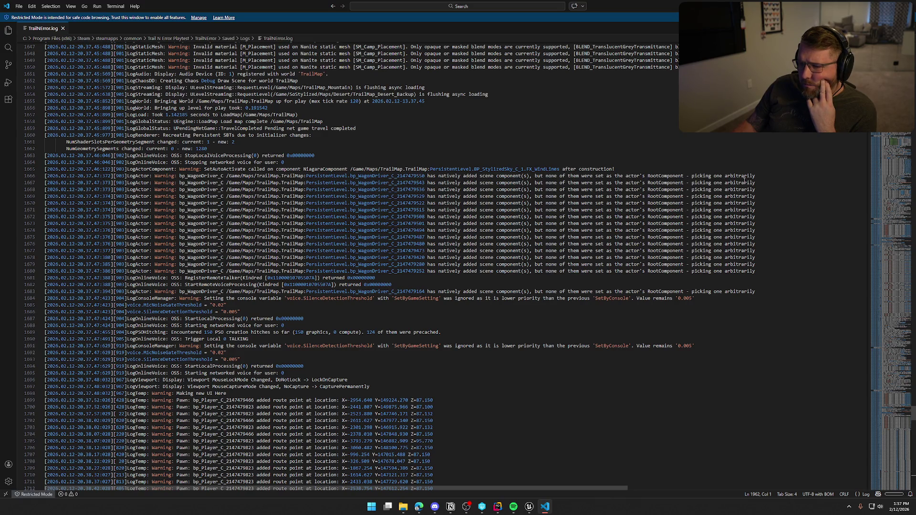
{"action": "mouse_move", "coordinate": [485, 509]}
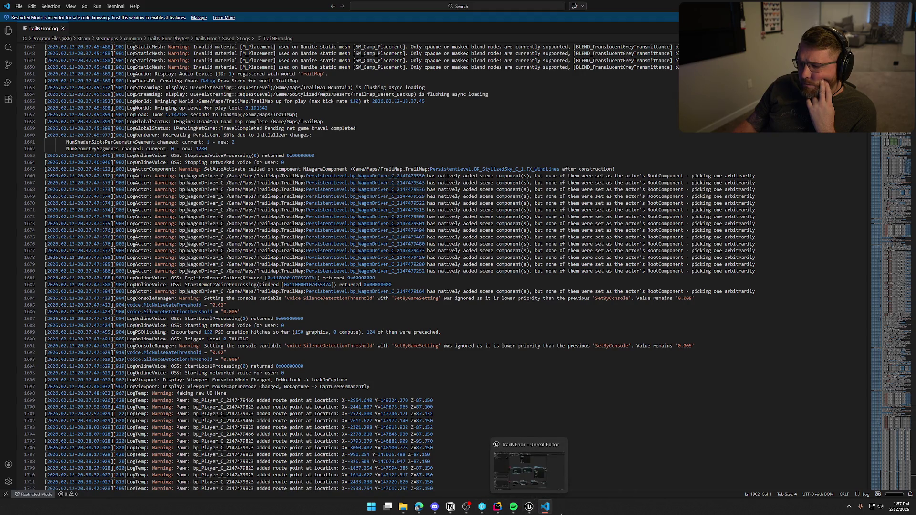
{"action": "left_click", "coordinate": [529, 506]}
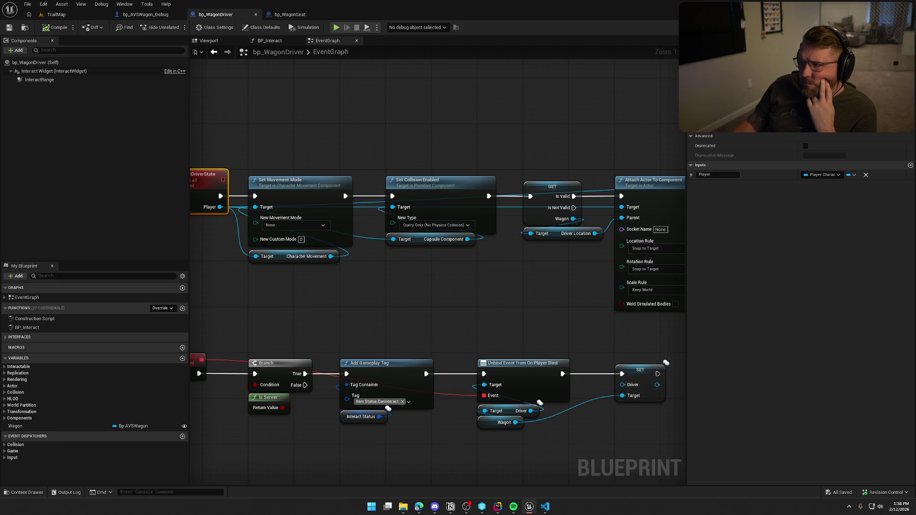
- Find the widget setup lines in the AInteractable constructor, checking bp_WagonDriver's MC_UpdateDriverState event
{"action": "key", "text": "alt+Tab"}
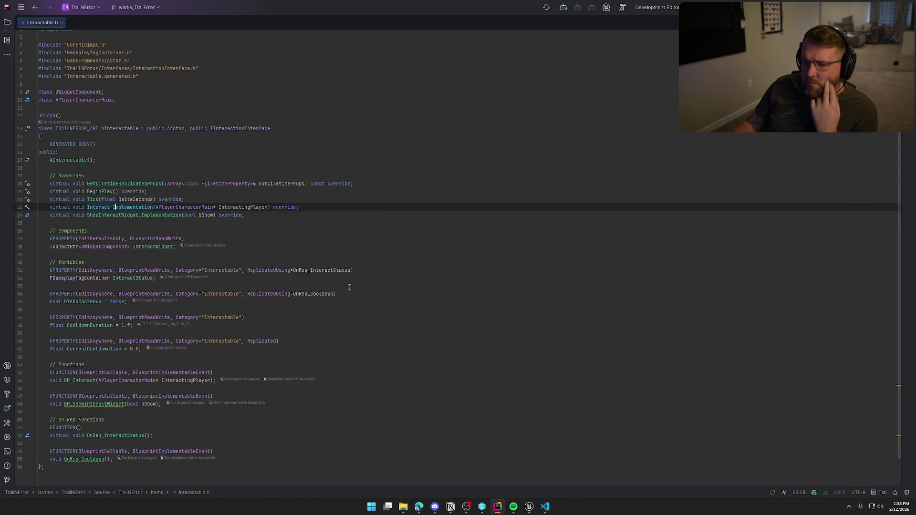
{"action": "key", "text": "Up"}
{"action": "key", "text": "Up"}
{"action": "key", "text": "ctrl+F12"}
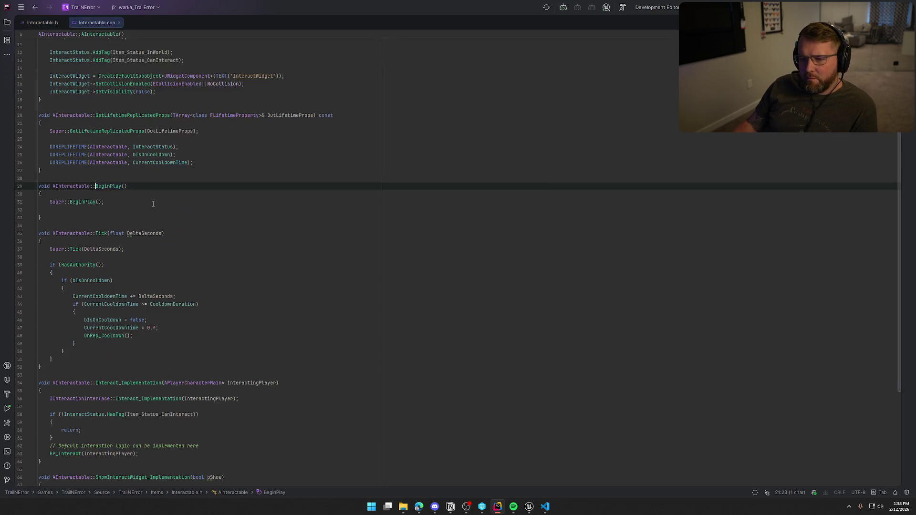
{"action": "scroll", "coordinate": [243, 225], "scroll_direction": "up", "scroll_amount": 3}
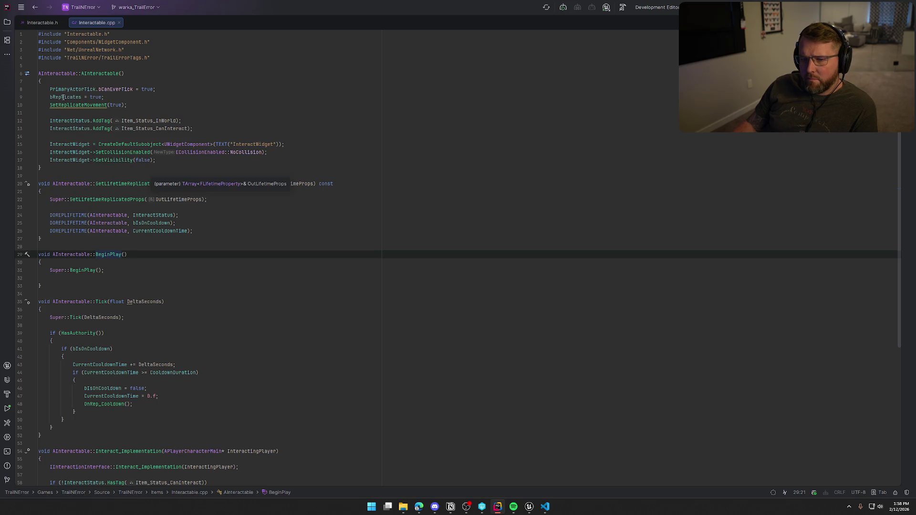
{"action": "left_click", "coordinate": [162, 160]}
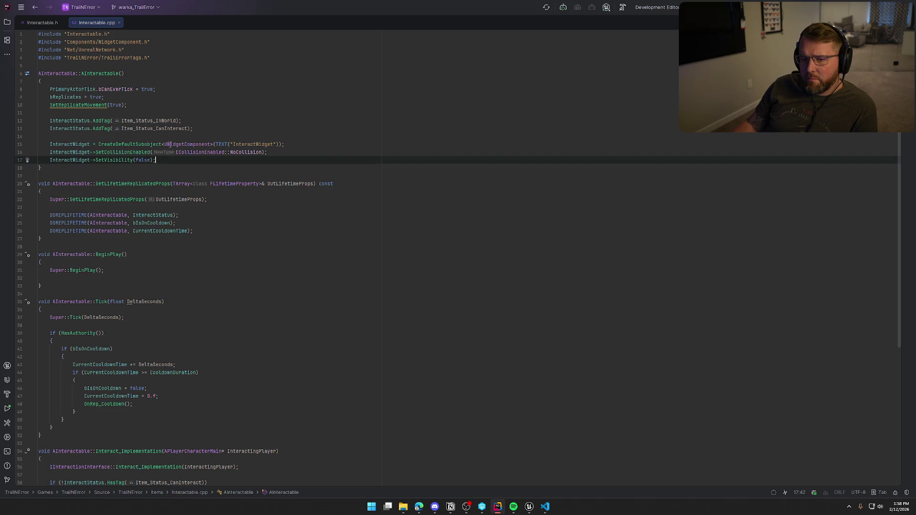
{"action": "left_click", "coordinate": [531, 509]}
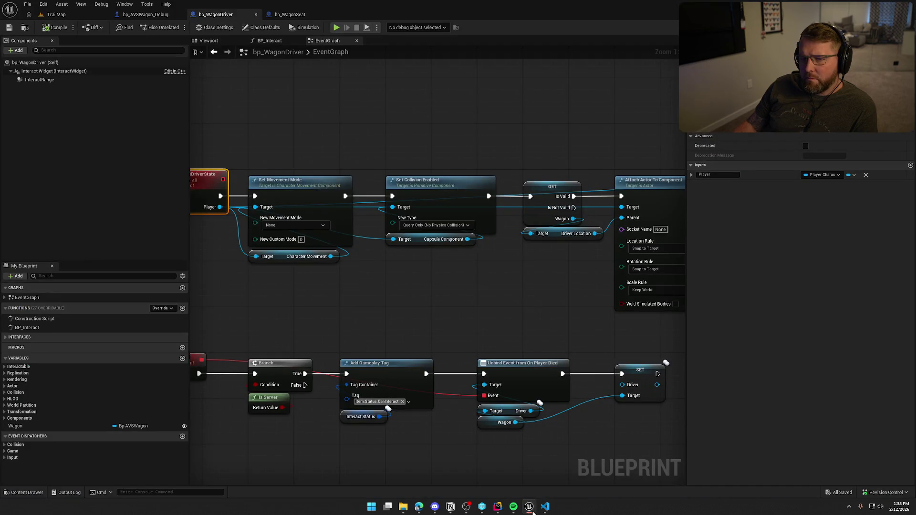
{"action": "left_click_drag", "start_coordinate": [388, 328], "coordinate": [449, 345]}
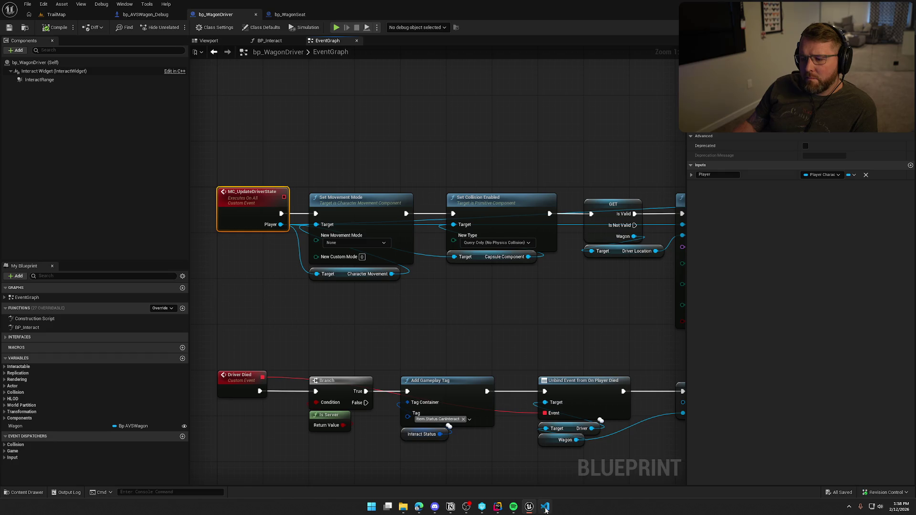
{"action": "left_click", "coordinate": [498, 507]}
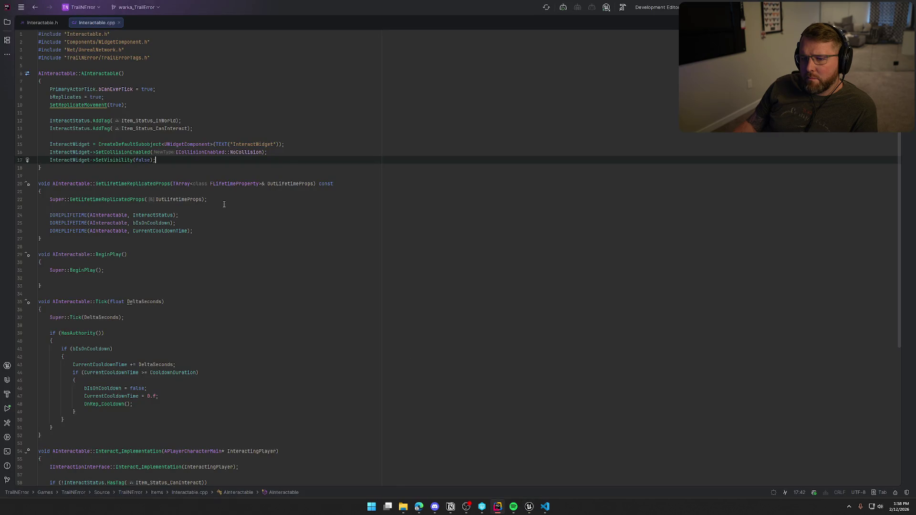
- Add SetRootComponent(InteractWidget); after the widget setup lines using autocomplete
{"action": "left_click", "coordinate": [180, 159]}
{"action": "key", "text": "Return"}
{"action": "key", "text": "Return"}
{"action": "type", "text": "SetRo"}
{"action": "key", "text": "Return"}
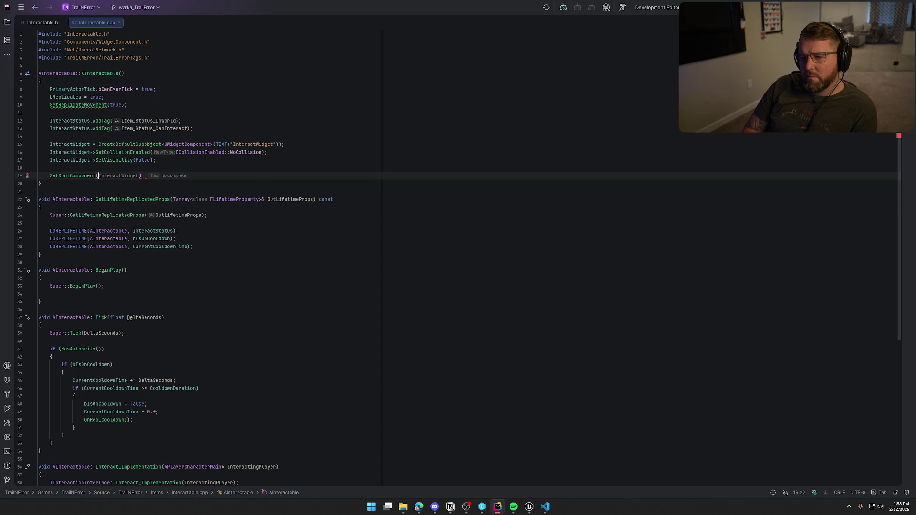
{"action": "key", "text": "Tab"}
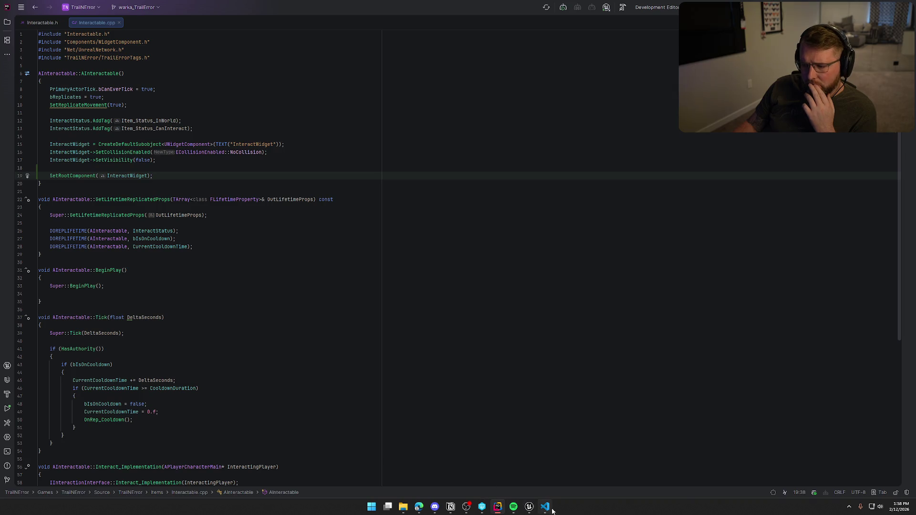
{"action": "left_click", "coordinate": [529, 506]}
{"action": "left_click", "coordinate": [546, 507]}
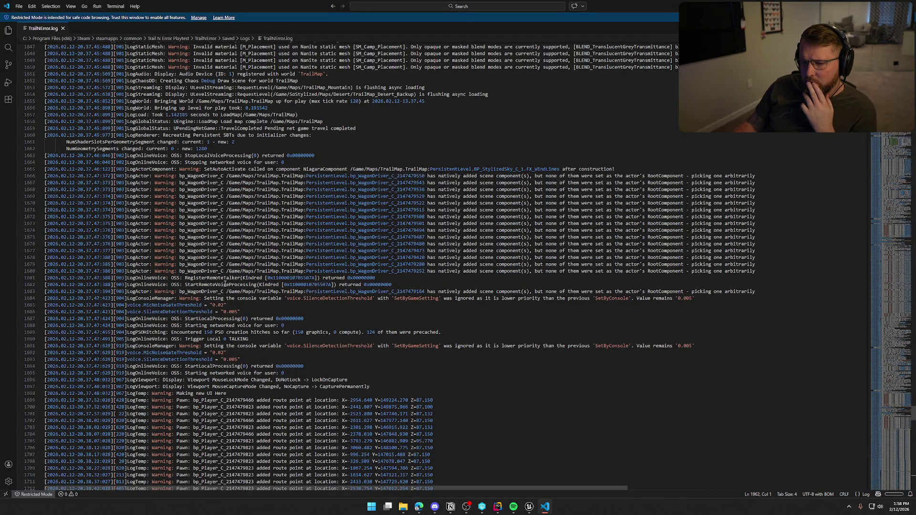
{"action": "scroll", "coordinate": [226, 284], "scroll_direction": "down", "scroll_amount": 3}
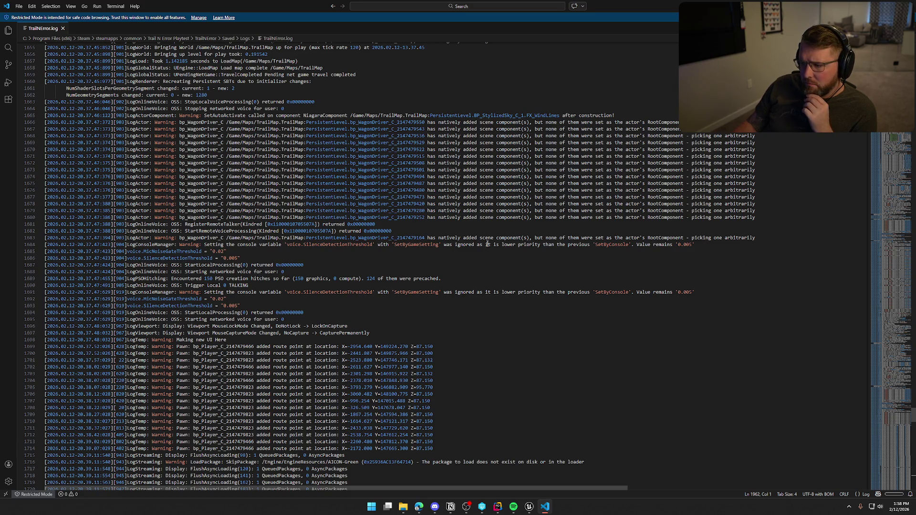
{"action": "scroll", "coordinate": [441, 268], "scroll_direction": "down", "scroll_amount": 3}
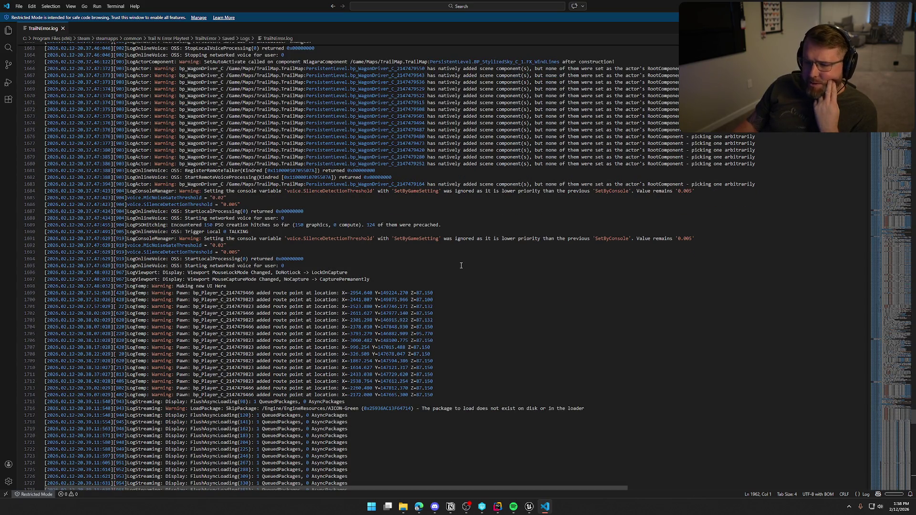
{"action": "scroll", "coordinate": [453, 263], "scroll_direction": "down", "scroll_amount": 3}
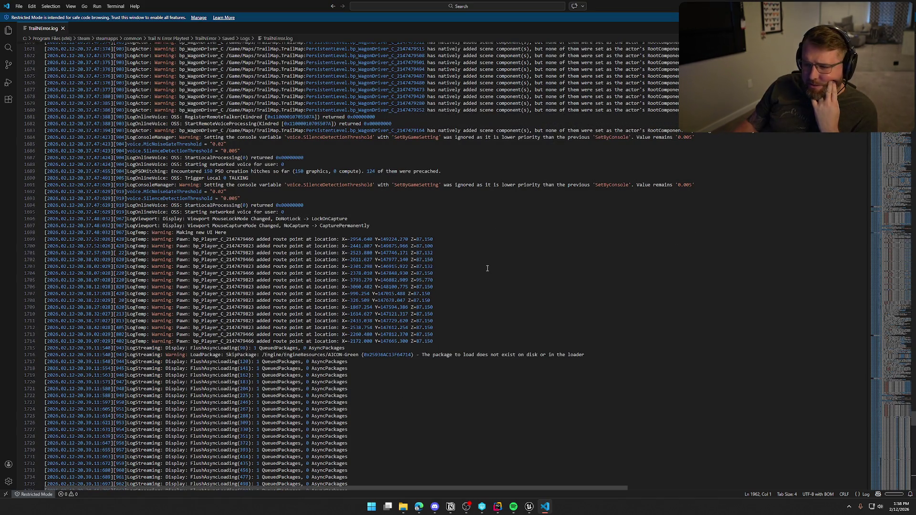
{"action": "scroll", "coordinate": [489, 273], "scroll_direction": "down", "scroll_amount": 3}
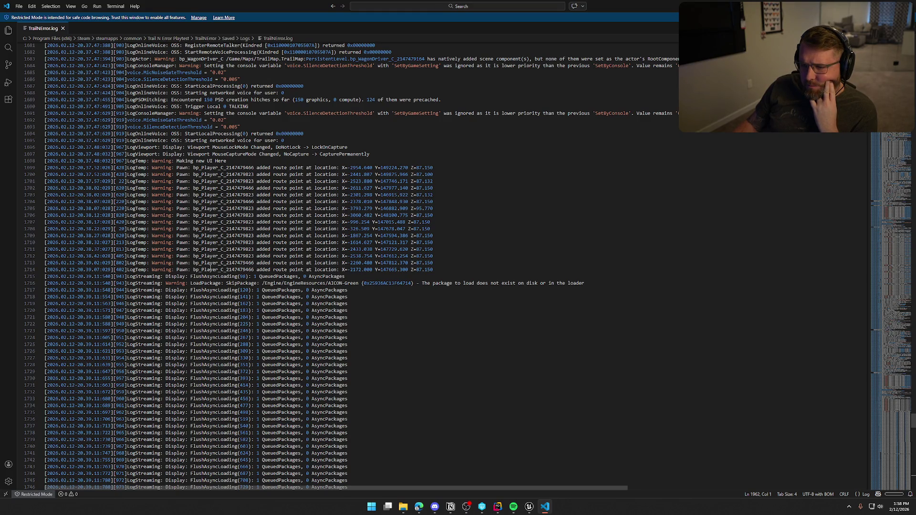
{"action": "scroll", "coordinate": [191, 263], "scroll_direction": "down", "scroll_amount": 4}
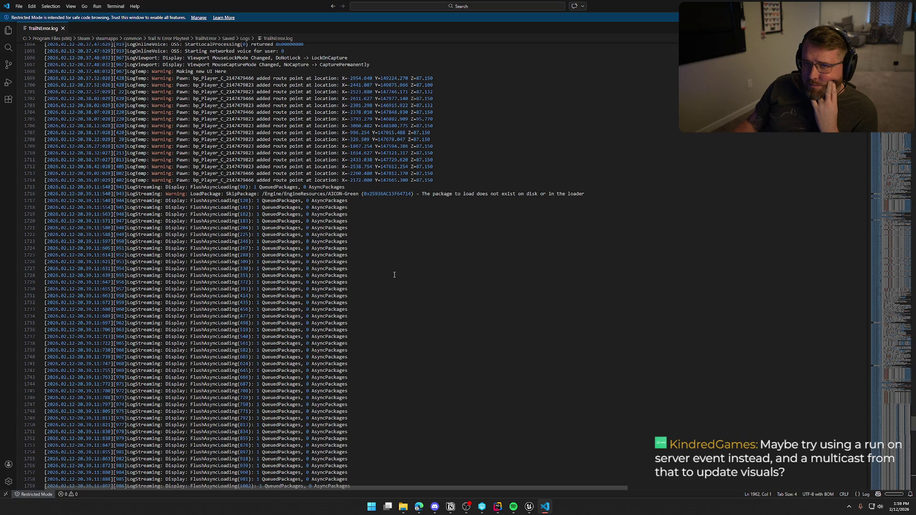
{"action": "left_click", "coordinate": [529, 507]}
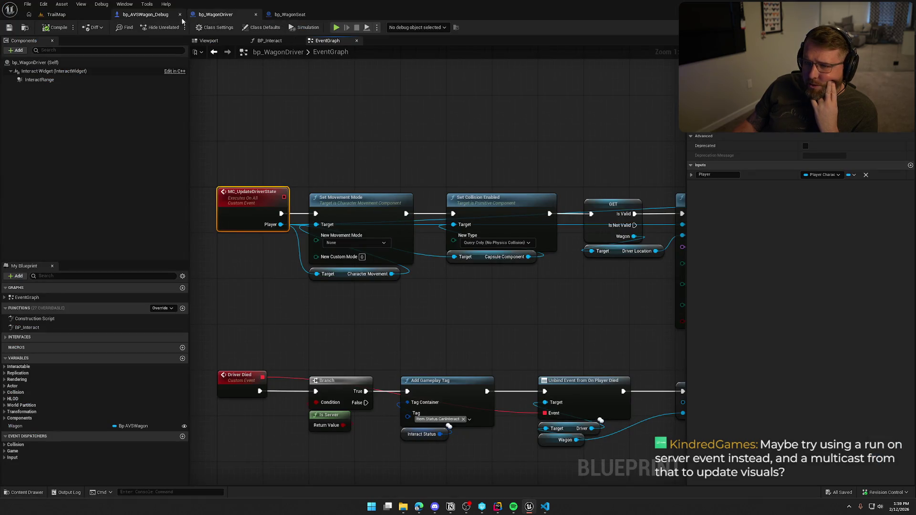
- In BP_Interact's function graph, shift the Branch and Cast nodes to the right
{"action": "left_click", "coordinate": [289, 14]}
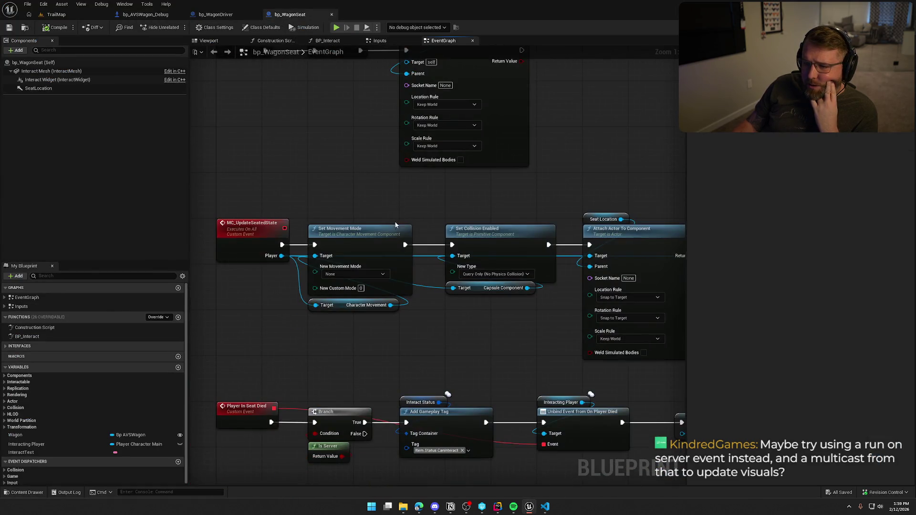
{"action": "left_click", "coordinate": [215, 14]}
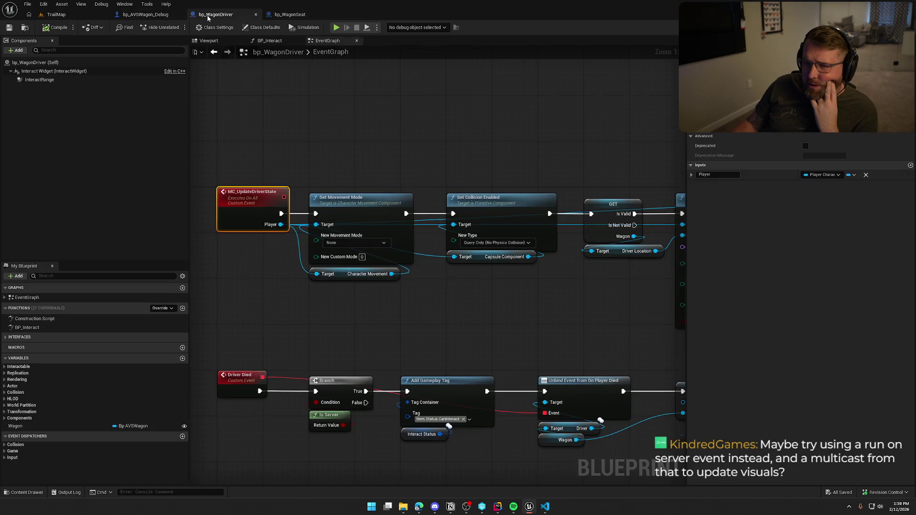
{"action": "left_click", "coordinate": [269, 41]}
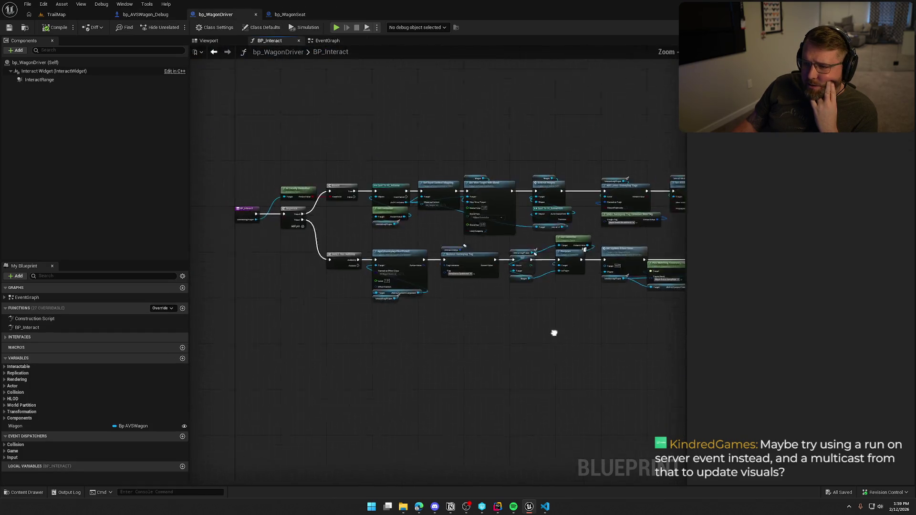
{"action": "scroll", "coordinate": [473, 250], "scroll_direction": "down", "scroll_amount": 2}
{"action": "left_click_drag", "start_coordinate": [630, 260], "coordinate": [351, 213]}
{"action": "scroll", "coordinate": [521, 282], "scroll_direction": "up", "scroll_amount": 5}
{"action": "mouse_move", "coordinate": [521, 282]}
{"action": "left_mouse_down"}
{"action": "mouse_move", "coordinate": [425, 399]}
{"action": "mouse_move", "coordinate": [542, 368]}
{"action": "mouse_move", "coordinate": [352, 330]}
{"action": "left_mouse_up"}
{"action": "scroll", "coordinate": [448, 343], "scroll_direction": "down", "scroll_amount": 2}
{"action": "scroll", "coordinate": [495, 305], "scroll_direction": "up", "scroll_amount": 2}
{"action": "left_click_drag", "start_coordinate": [326, 135], "coordinate": [574, 314]}
{"action": "left_click_drag", "start_coordinate": [346, 191], "coordinate": [385, 192]}
{"action": "left_click", "coordinate": [288, 333]}
{"action": "mouse_move", "coordinate": [288, 333]}
{"action": "left_mouse_down"}
{"action": "mouse_move", "coordinate": [402, 321]}
{"action": "mouse_move", "coordinate": [520, 377]}
{"action": "left_mouse_up"}
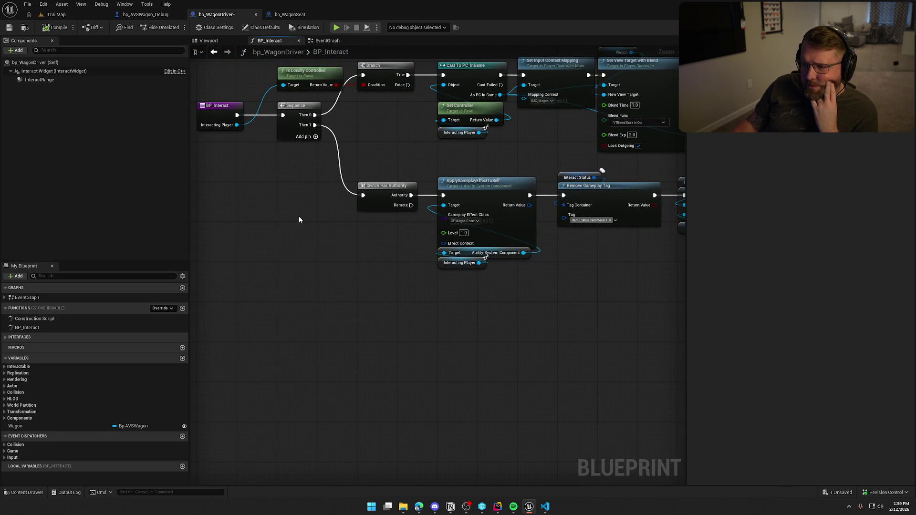
- Inspect the Switch Has Authority chain and jump to the MC Update Driver State event
{"action": "mouse_move", "coordinate": [403, 117]}
{"action": "left_mouse_down"}
{"action": "mouse_move", "coordinate": [376, 88]}
{"action": "mouse_move", "coordinate": [336, 81]}
{"action": "left_mouse_up"}
{"action": "mouse_move", "coordinate": [340, 154]}
{"action": "left_mouse_down"}
{"action": "mouse_move", "coordinate": [786, 305]}
{"action": "mouse_move", "coordinate": [417, 334]}
{"action": "left_mouse_up"}
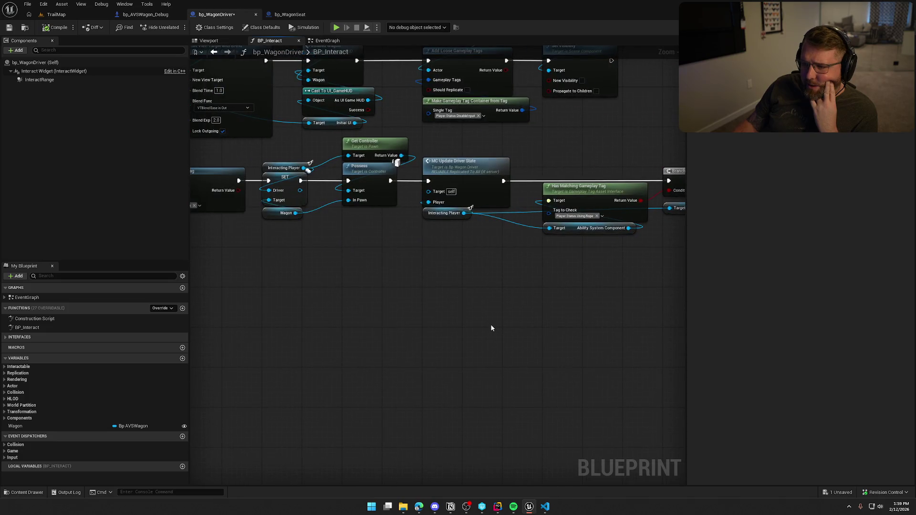
{"action": "left_click_drag", "start_coordinate": [434, 267], "coordinate": [298, 168]}
{"action": "left_click", "coordinate": [473, 195]}
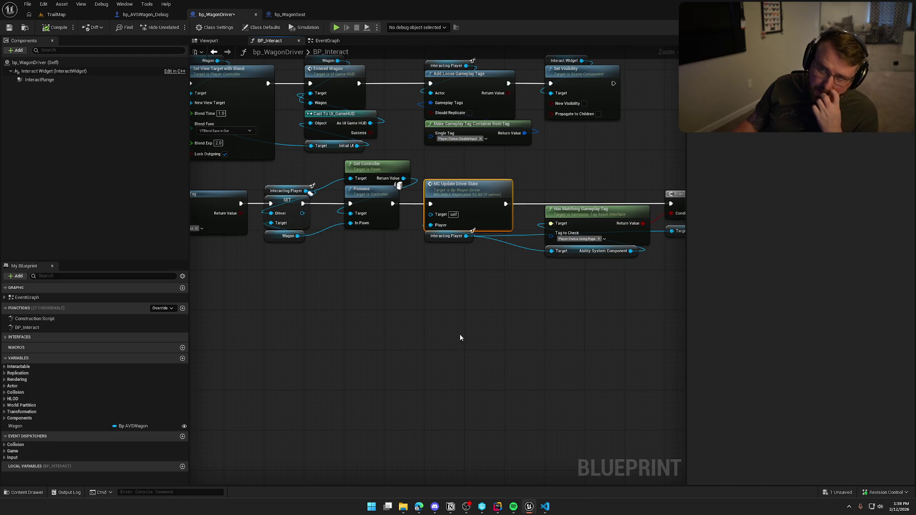
{"action": "double_click", "coordinate": [458, 196]}
- Inspect the event's server branch and its Driver Died binding to On Player Died
{"action": "mouse_move", "coordinate": [583, 399]}
{"action": "left_mouse_down"}
{"action": "mouse_move", "coordinate": [353, 311]}
{"action": "mouse_move", "coordinate": [330, 270]}
{"action": "mouse_move", "coordinate": [196, 254]}
{"action": "left_mouse_up"}
{"action": "mouse_move", "coordinate": [191, 104]}
{"action": "left_mouse_down"}
{"action": "mouse_move", "coordinate": [496, 229]}
{"action": "mouse_move", "coordinate": [617, 256]}
{"action": "mouse_move", "coordinate": [496, 262]}
{"action": "mouse_move", "coordinate": [647, 262]}
{"action": "left_mouse_up"}
{"action": "mouse_move", "coordinate": [323, 259]}
{"action": "left_mouse_down"}
{"action": "mouse_move", "coordinate": [356, 241]}
{"action": "mouse_move", "coordinate": [538, 247]}
{"action": "mouse_move", "coordinate": [407, 260]}
{"action": "mouse_move", "coordinate": [233, 253]}
{"action": "left_mouse_up"}
{"action": "left_click", "coordinate": [356, 241]}
{"action": "left_click_drag", "start_coordinate": [497, 122], "coordinate": [617, 294]}
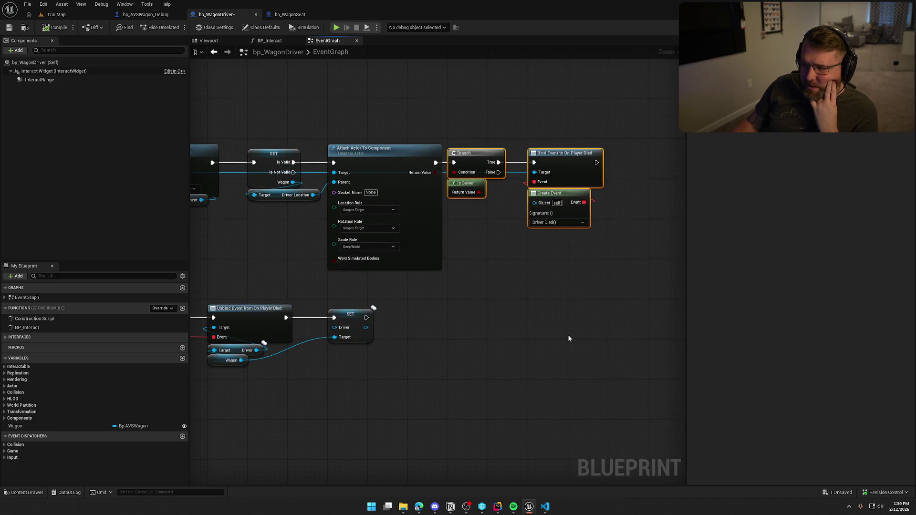
{"action": "left_click_drag", "start_coordinate": [486, 115], "coordinate": [387, 114]}
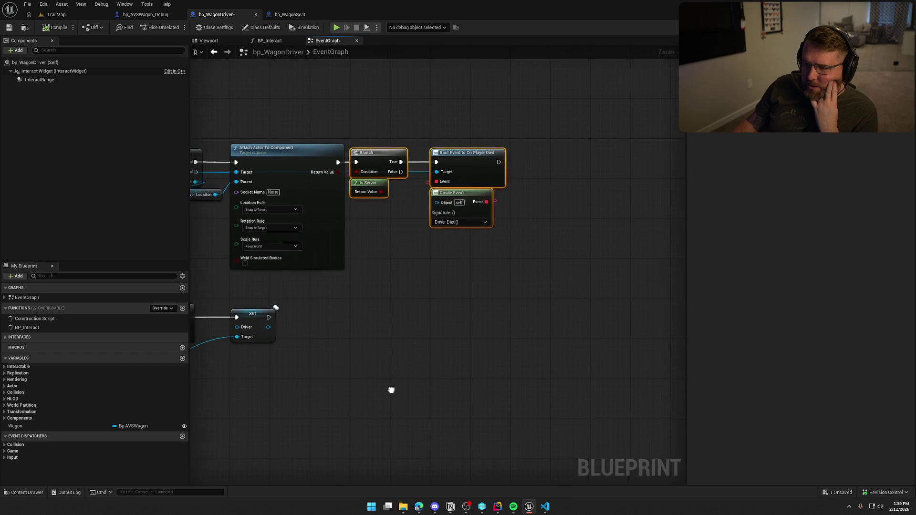
{"action": "left_click_drag", "start_coordinate": [390, 393], "coordinate": [563, 357]}
{"action": "mouse_move", "coordinate": [341, 235]}
{"action": "left_mouse_down"}
{"action": "mouse_move", "coordinate": [424, 239]}
{"action": "mouse_move", "coordinate": [454, 270]}
{"action": "left_mouse_up"}
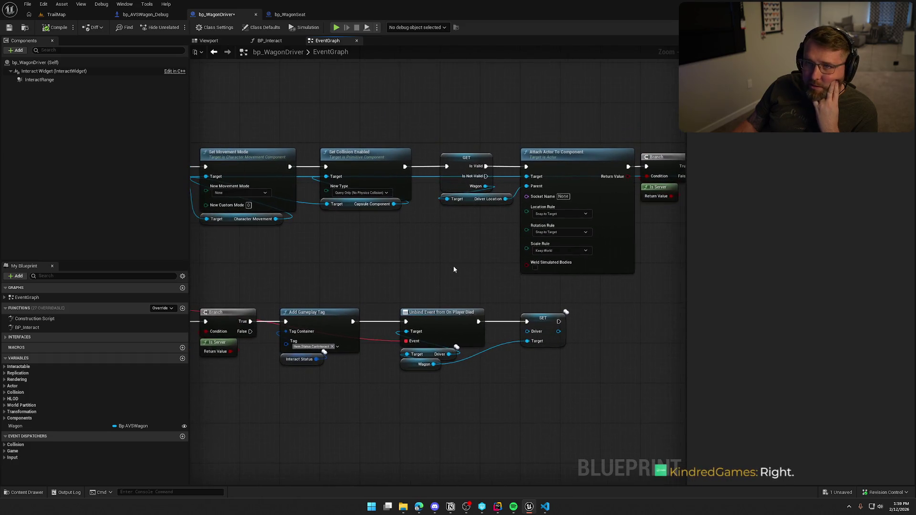
{"action": "left_click", "coordinate": [545, 506]}
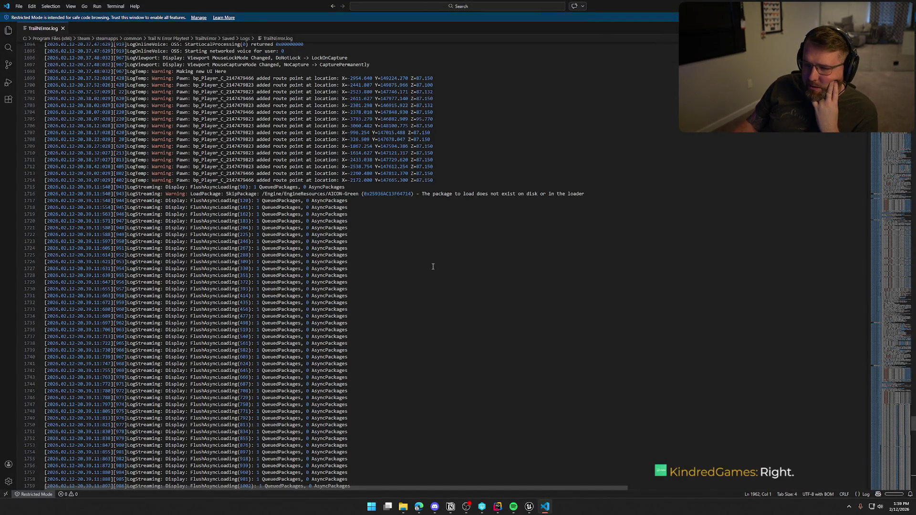
- Scroll TrailNError.log to the route-point warnings near line 1841 and highlight 'added'
{"action": "scroll", "coordinate": [436, 268], "scroll_direction": "down", "scroll_amount": 6}
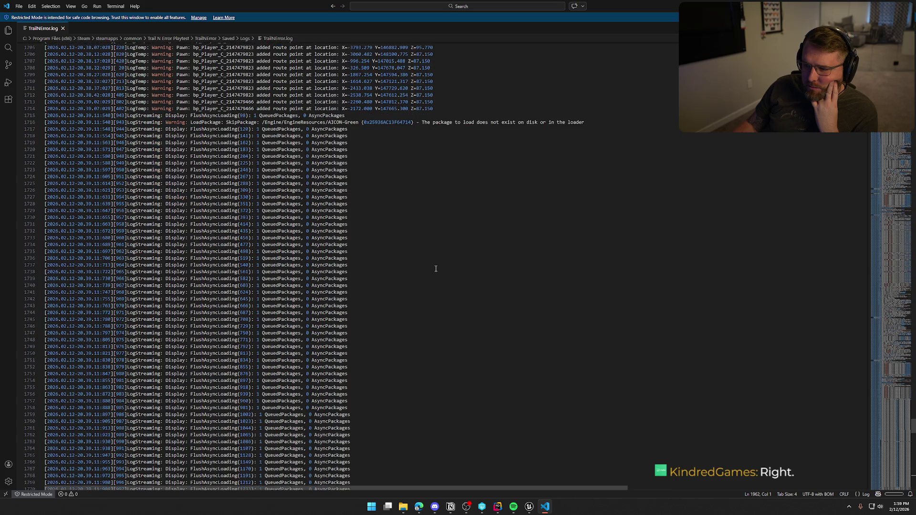
{"action": "scroll", "coordinate": [436, 269], "scroll_direction": "down", "scroll_amount": 8}
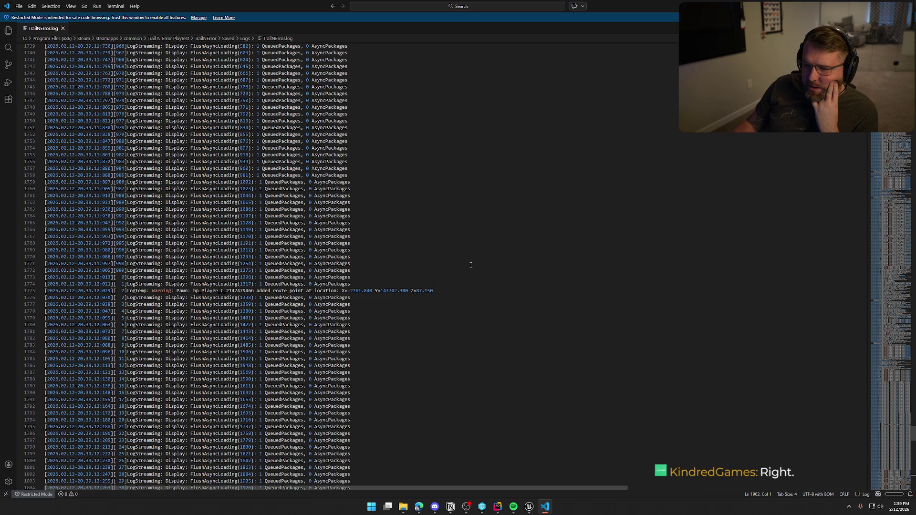
{"action": "scroll", "coordinate": [496, 264], "scroll_direction": "down", "scroll_amount": 20}
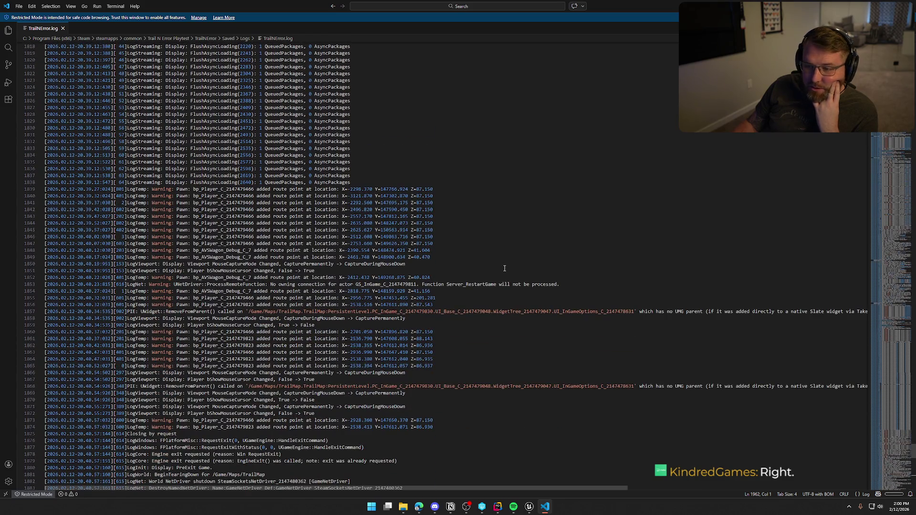
{"action": "scroll", "coordinate": [505, 269], "scroll_direction": "down", "scroll_amount": 3}
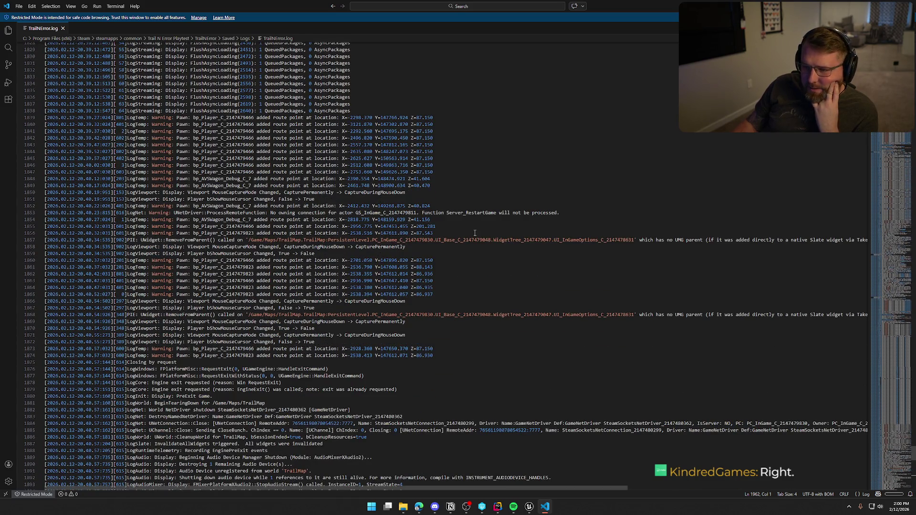
{"action": "left_click", "coordinate": [265, 131]}
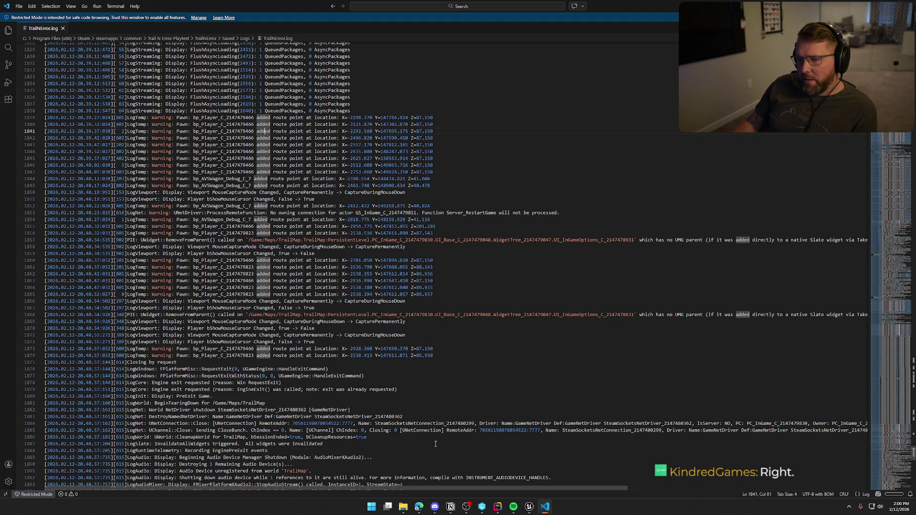
{"action": "left_click", "coordinate": [497, 507]}
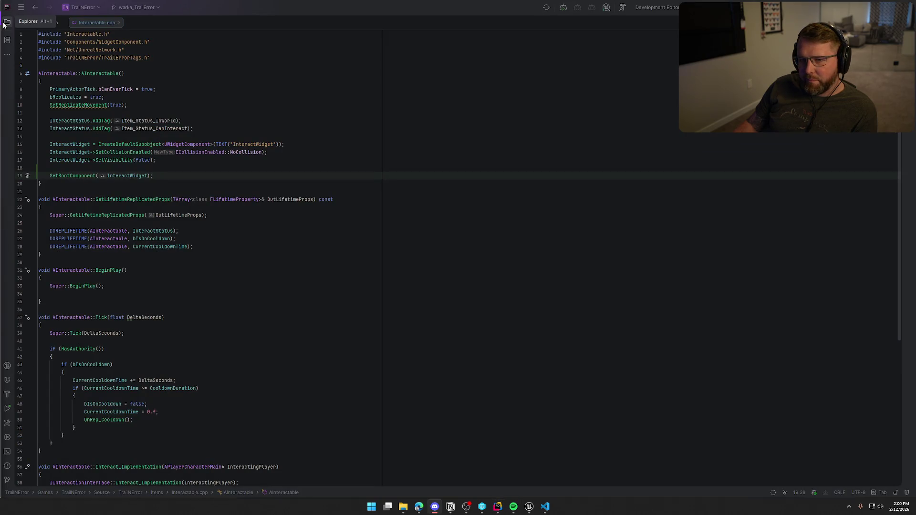
- Show PlayerStateMain.h and PlayerStateMain.cpp side by side, closing the Interactable files
{"action": "key", "text": "super"}
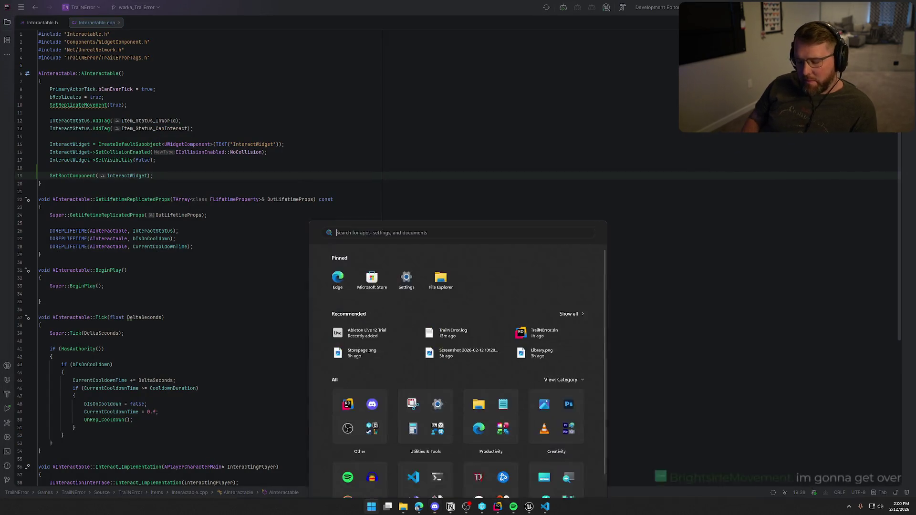
{"action": "key", "text": "super"}
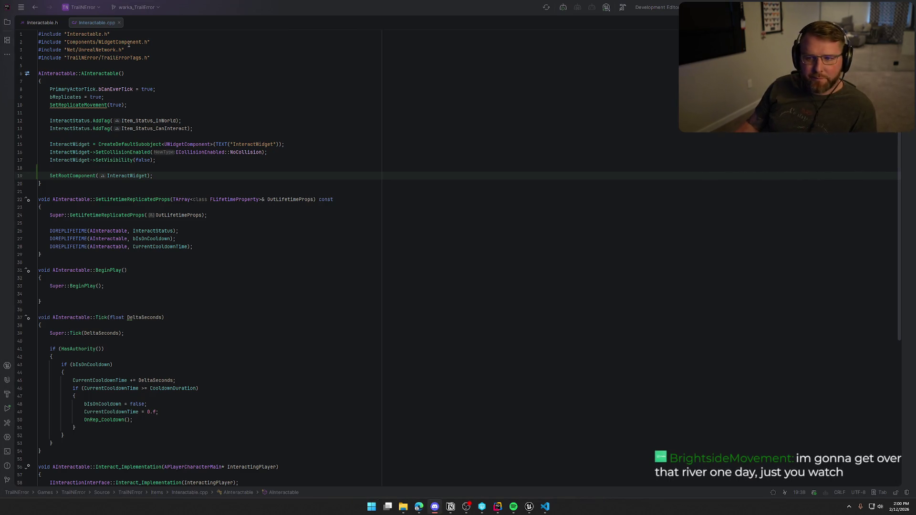
{"action": "left_click", "coordinate": [7, 22]}
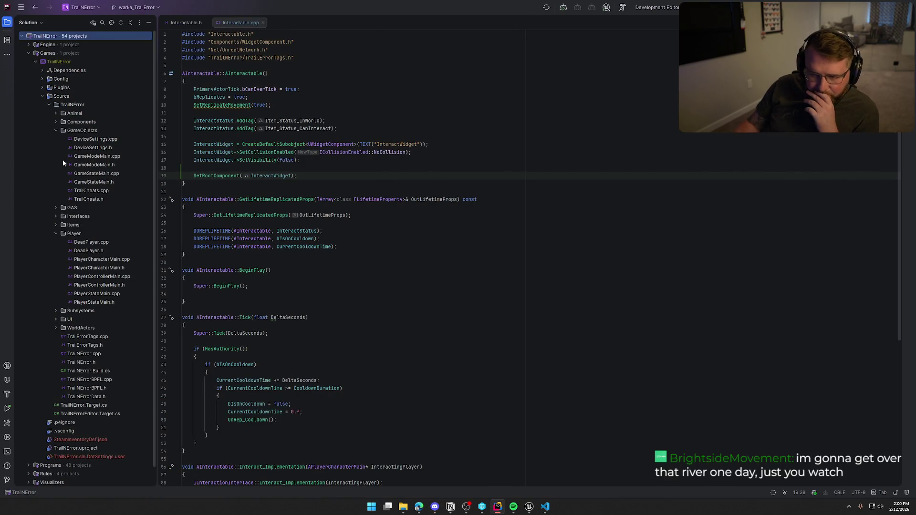
{"action": "left_click", "coordinate": [56, 130]}
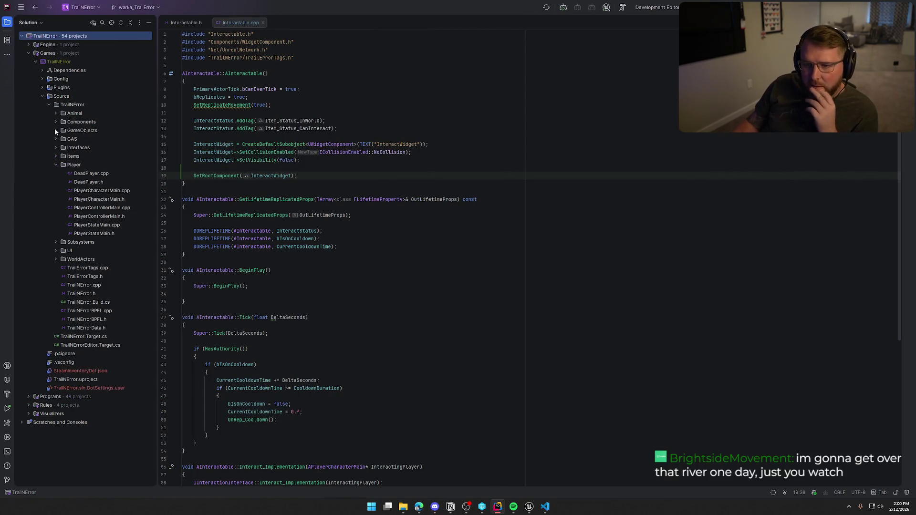
{"action": "double_click", "coordinate": [114, 233]}
{"action": "double_click", "coordinate": [119, 225]}
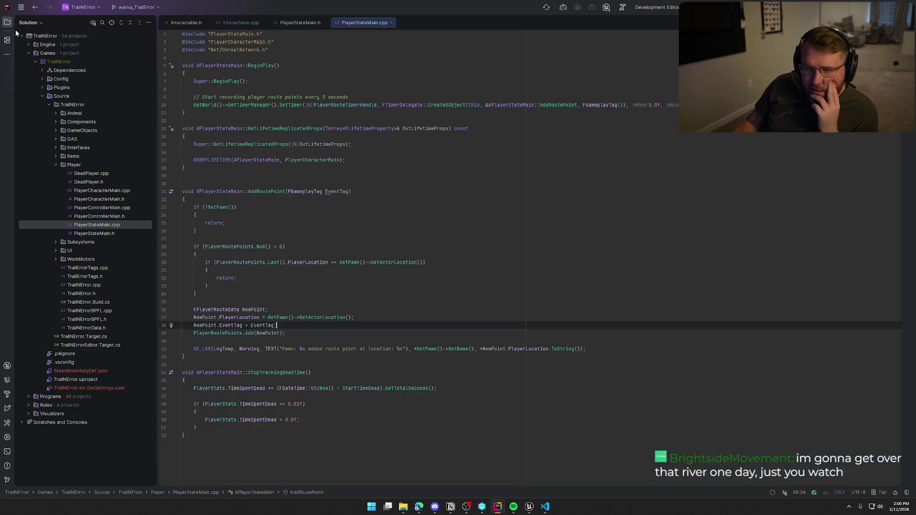
{"action": "left_click", "coordinate": [8, 24]}
{"action": "left_click", "coordinate": [62, 22]}
{"action": "left_click", "coordinate": [67, 23]}
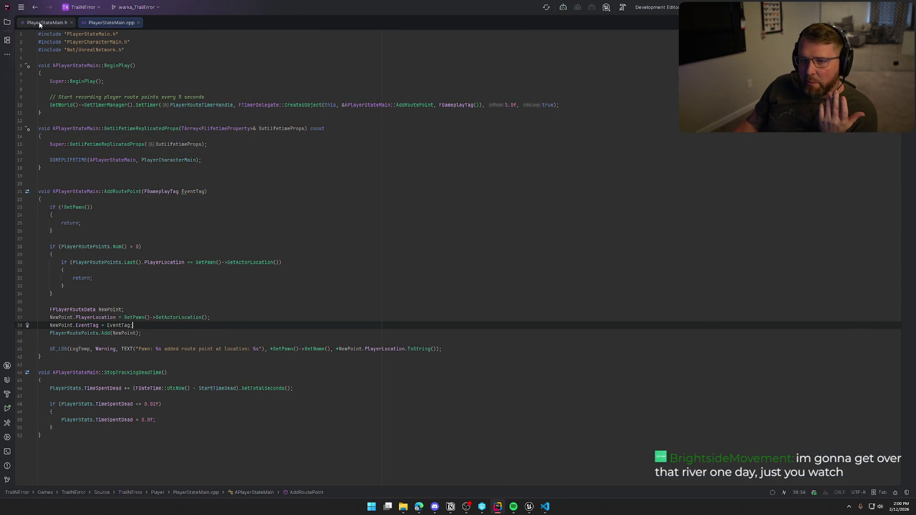
{"action": "left_click_drag", "start_coordinate": [107, 26], "coordinate": [683, 310]}
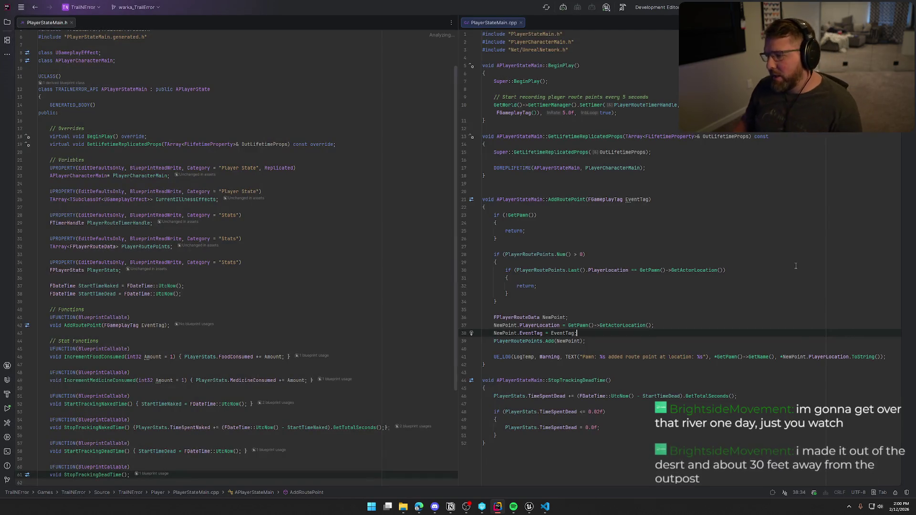
- Delete the route-point UE_LOG line from AddRoutePoint in PlayerStateMain.cpp
{"action": "left_click", "coordinate": [889, 357]}
{"action": "key", "text": "BackSpace"}
{"action": "key", "text": "BackSpace"}
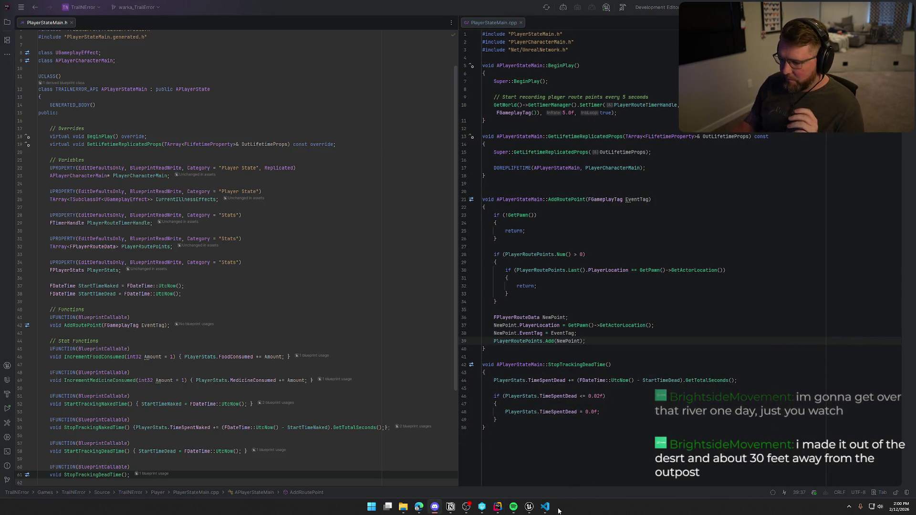
{"action": "key", "text": "alt+Tab"}
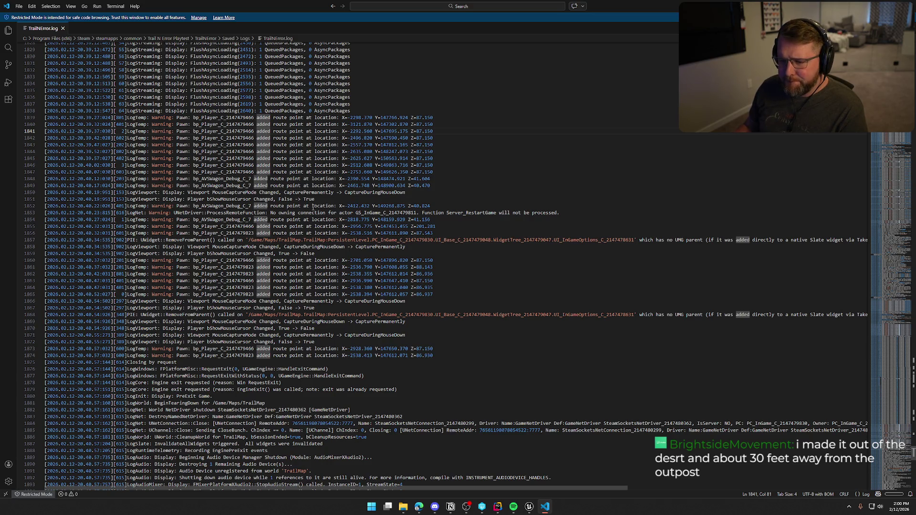
- Select line 1853's Server_RestartGame no-owning-connection warning, then open the Steam client from the tray
{"action": "mouse_move", "coordinate": [205, 213]}
{"action": "left_mouse_down"}
{"action": "mouse_move", "coordinate": [396, 220]}
{"action": "mouse_move", "coordinate": [584, 213]}
{"action": "left_mouse_up"}
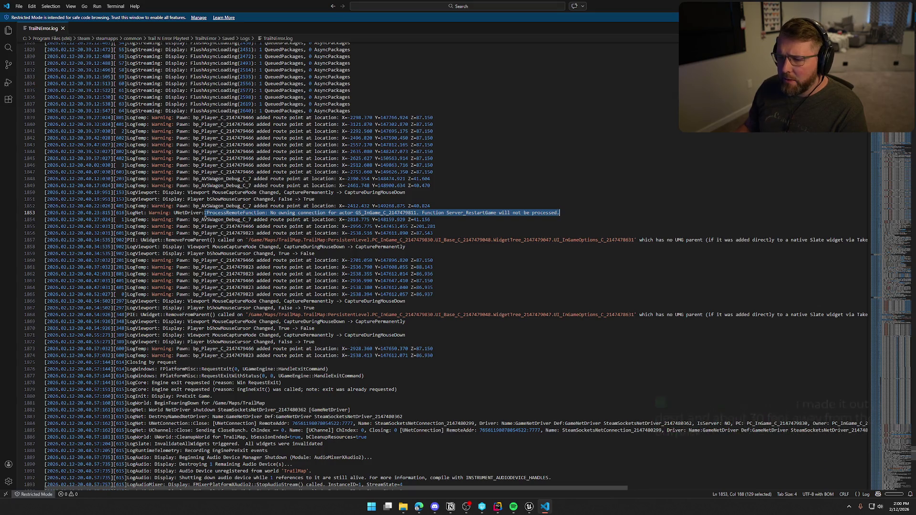
{"action": "scroll", "coordinate": [448, 237], "scroll_direction": "down", "scroll_amount": 1}
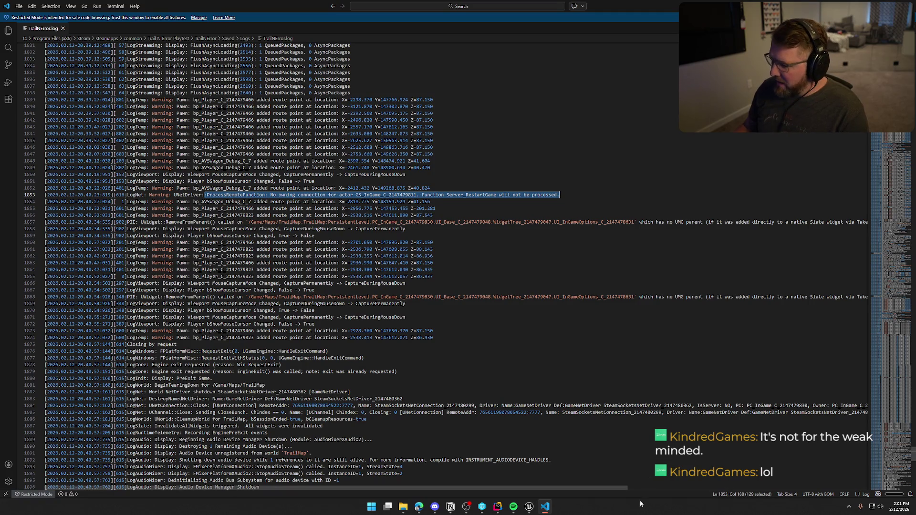
{"action": "left_click", "coordinate": [849, 507]}
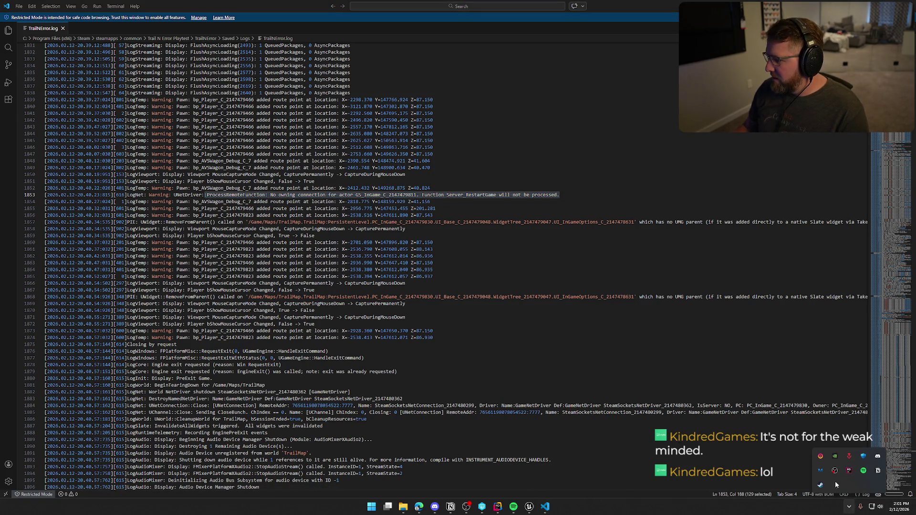
{"action": "right_click", "coordinate": [820, 485]}
{"action": "left_click", "coordinate": [744, 440]}
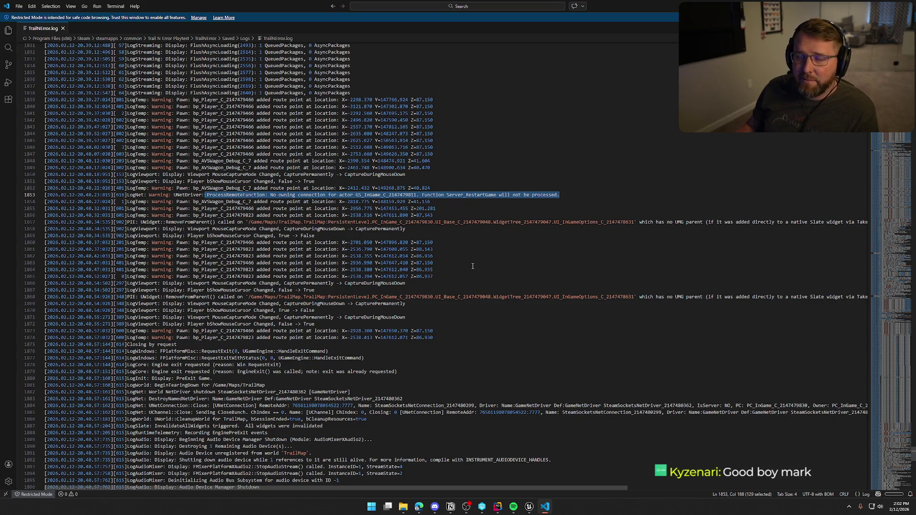
{"action": "scroll", "coordinate": [472, 265], "scroll_direction": "down", "scroll_amount": 1}
{"action": "scroll", "coordinate": [472, 266], "scroll_direction": "down", "scroll_amount": 1}
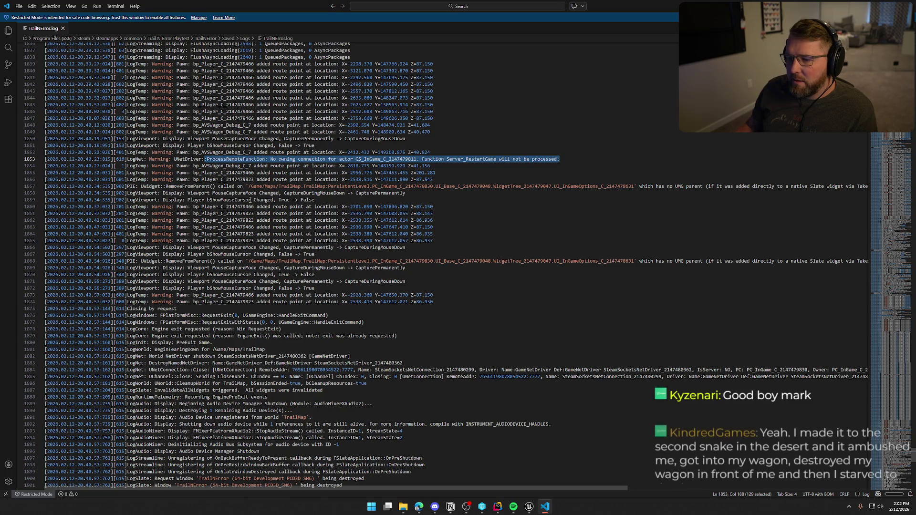
{"action": "scroll", "coordinate": [338, 212], "scroll_direction": "down", "scroll_amount": 2}
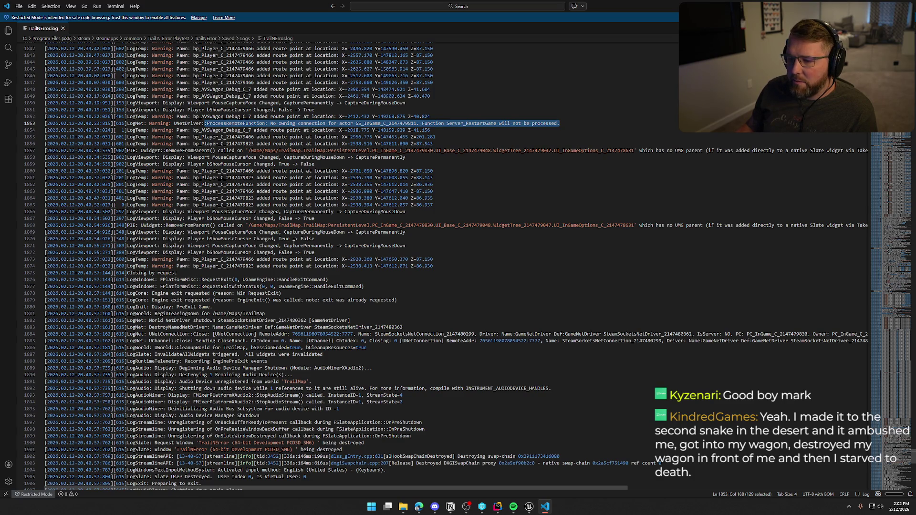
{"action": "scroll", "coordinate": [301, 241], "scroll_direction": "down", "scroll_amount": 2}
{"action": "scroll", "coordinate": [364, 245], "scroll_direction": "down", "scroll_amount": 2}
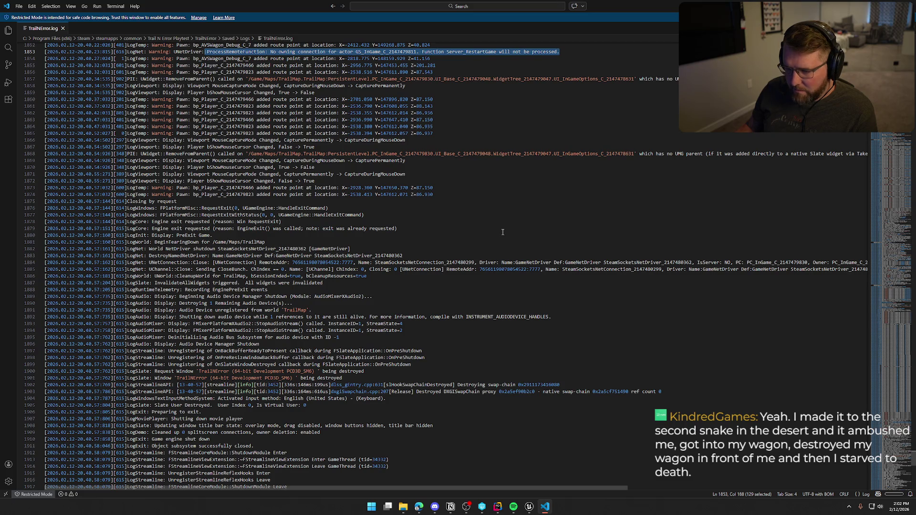
{"action": "scroll", "coordinate": [503, 232], "scroll_direction": "down", "scroll_amount": 2}
{"action": "scroll", "coordinate": [502, 232], "scroll_direction": "down", "scroll_amount": 2}
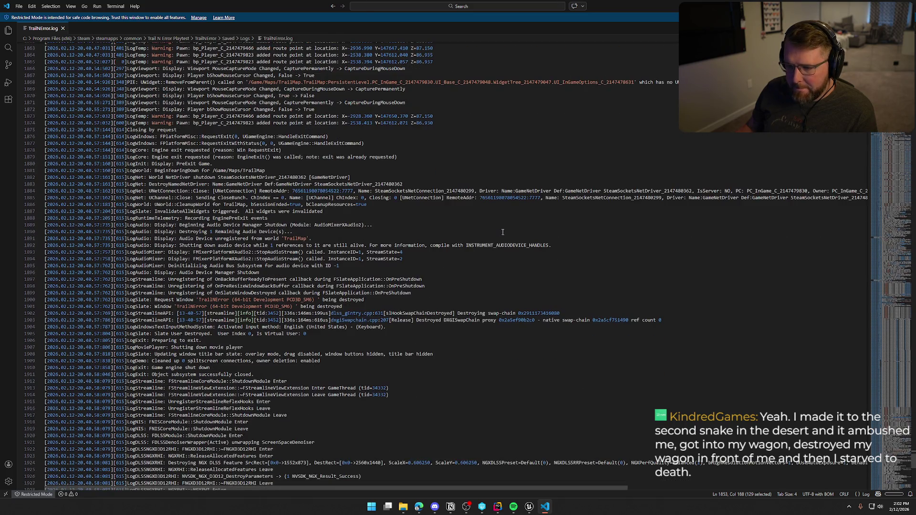
{"action": "scroll", "coordinate": [477, 268], "scroll_direction": "down", "scroll_amount": 2}
{"action": "scroll", "coordinate": [449, 310], "scroll_direction": "down", "scroll_amount": 2}
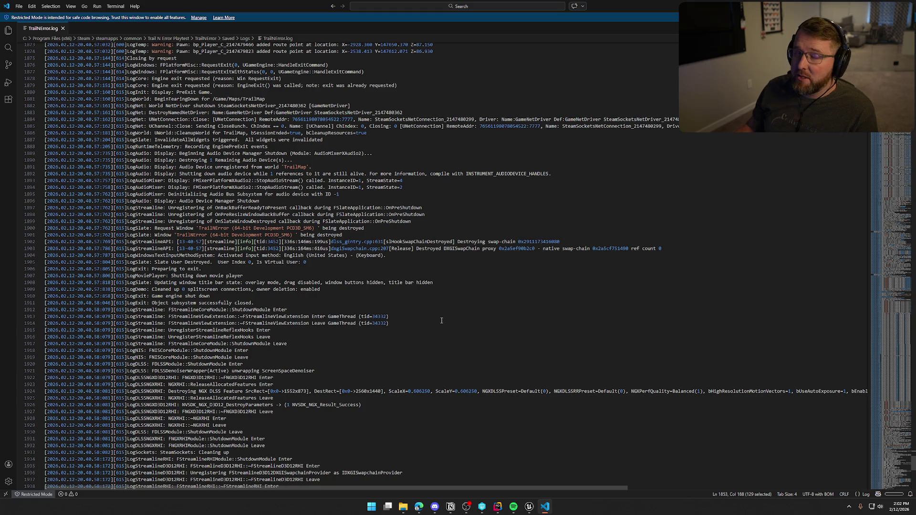
{"action": "scroll", "coordinate": [444, 319], "scroll_direction": "down", "scroll_amount": 2}
{"action": "scroll", "coordinate": [449, 318], "scroll_direction": "down", "scroll_amount": 3}
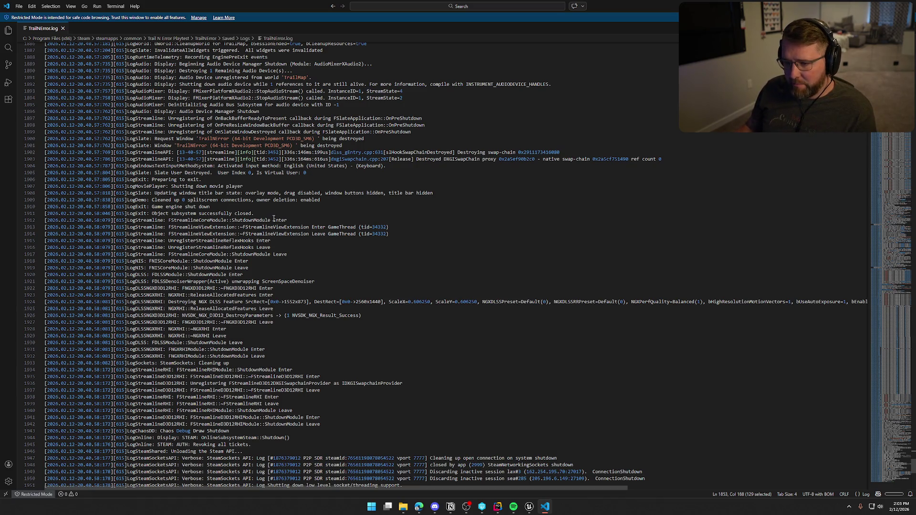
{"action": "scroll", "coordinate": [375, 236], "scroll_direction": "down", "scroll_amount": 5}
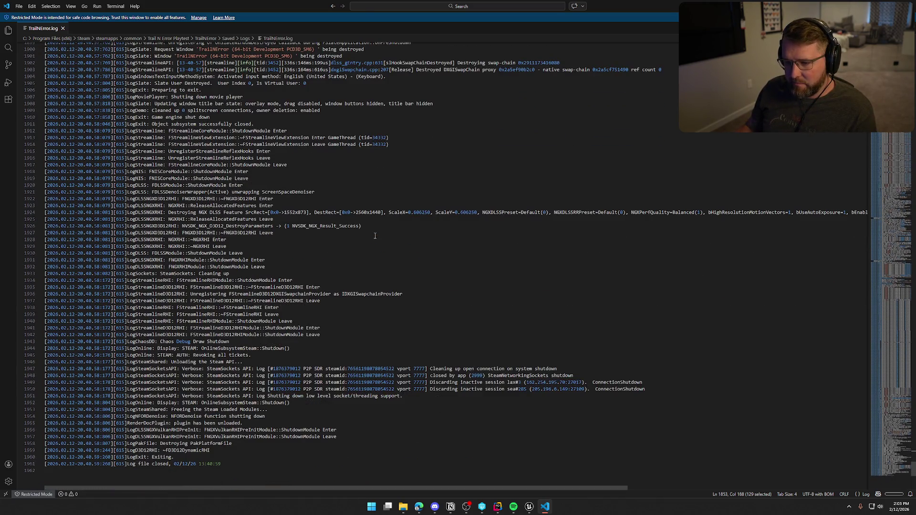
{"action": "scroll", "coordinate": [375, 236], "scroll_direction": "down", "scroll_amount": 3}
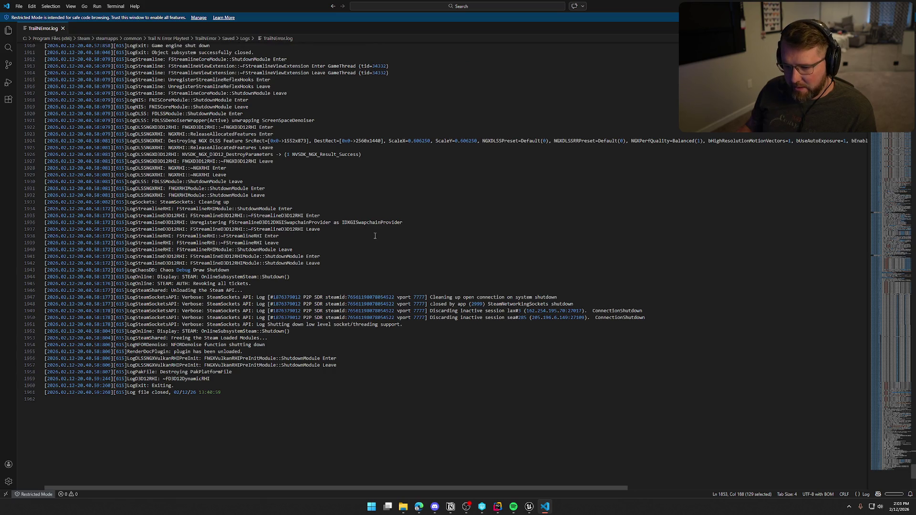
{"action": "scroll", "coordinate": [375, 236], "scroll_direction": "down", "scroll_amount": 3}
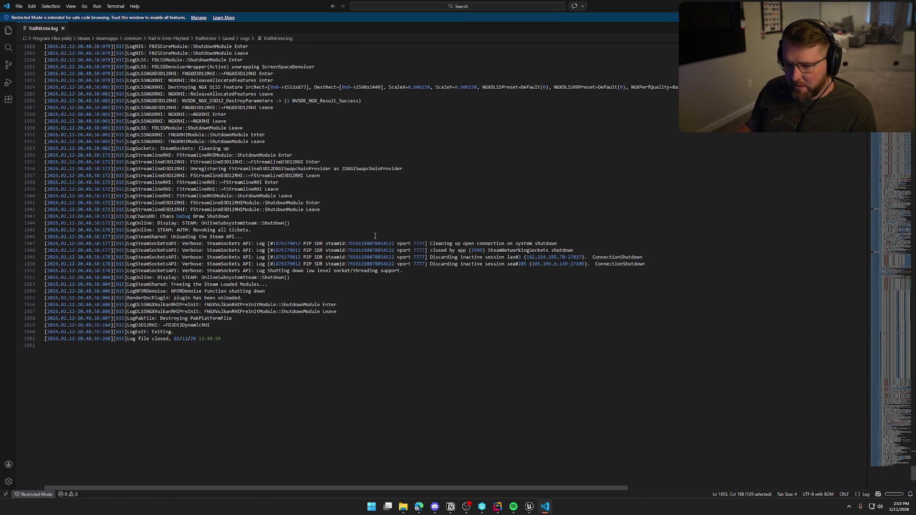
{"action": "scroll", "coordinate": [370, 241], "scroll_direction": "up", "scroll_amount": 9}
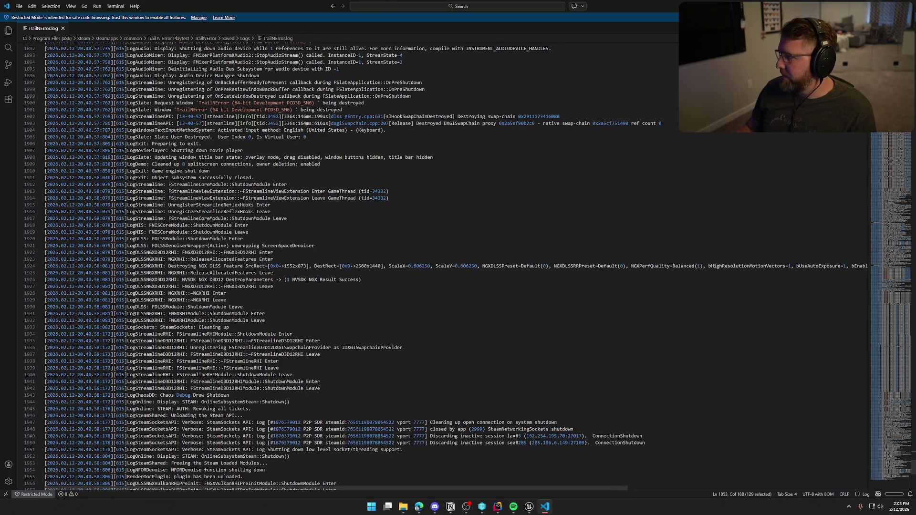
{"action": "left_click", "coordinate": [905, 4]}
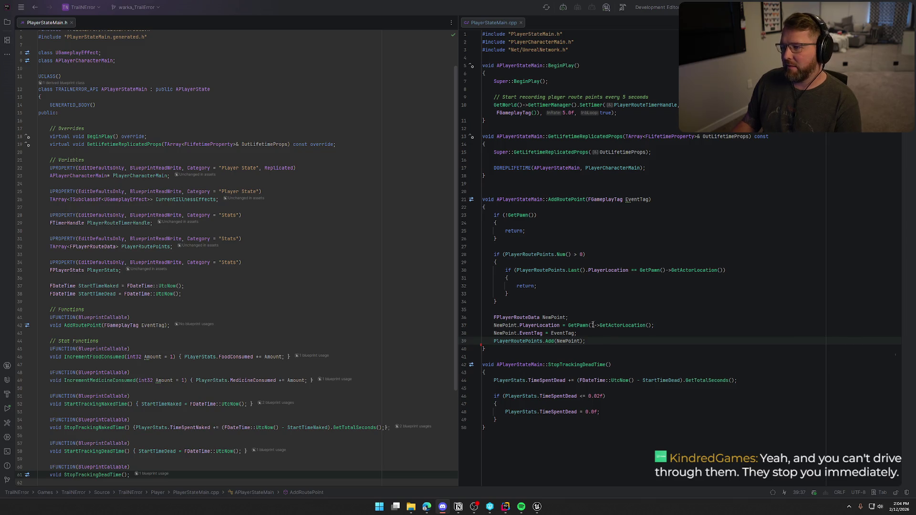
- Close the PlayerStateMain.h and PlayerStateMain.cpp editor tabs
{"action": "middle_click", "coordinate": [40, 23]}
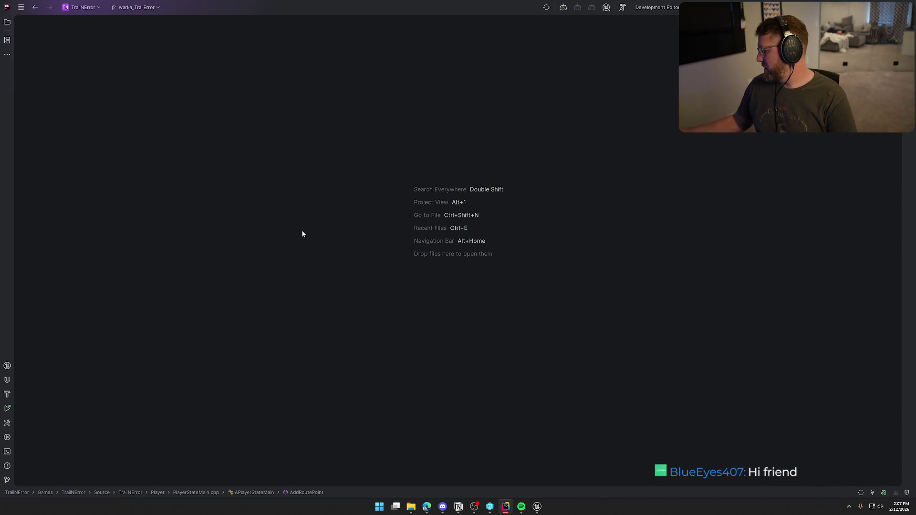
- Go from the music player back to Rider, then show bp_WagonDriver's EventGraph in Unreal
{"action": "key", "text": "alt+Tab"}
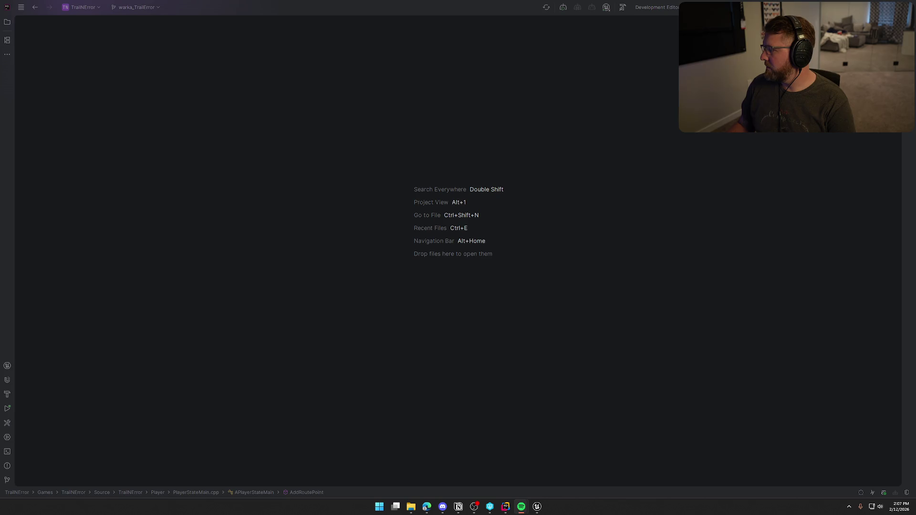
{"action": "key", "text": "alt+Tab"}
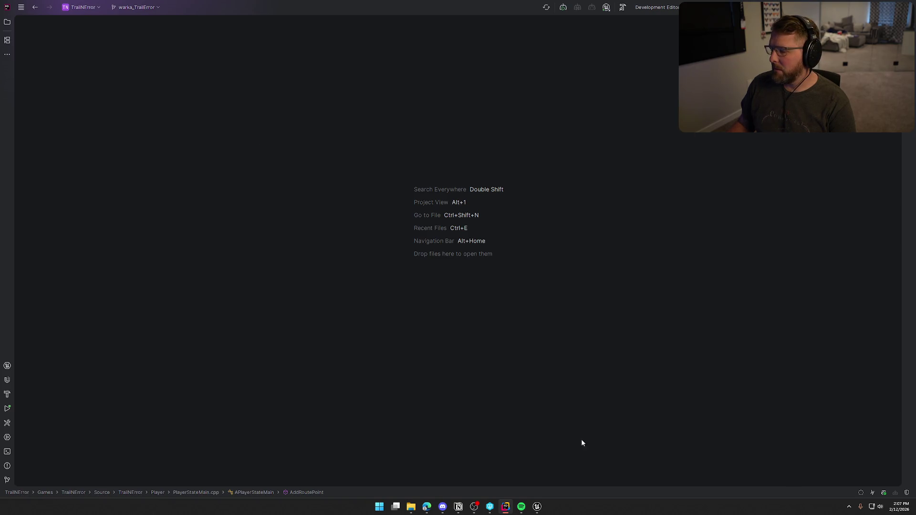
{"action": "left_click", "coordinate": [537, 510]}
{"action": "mouse_move", "coordinate": [401, 256]}
{"action": "left_mouse_down"}
{"action": "mouse_move", "coordinate": [275, 204]}
{"action": "mouse_move", "coordinate": [682, 269]}
{"action": "mouse_move", "coordinate": [503, 264]}
{"action": "left_mouse_up"}
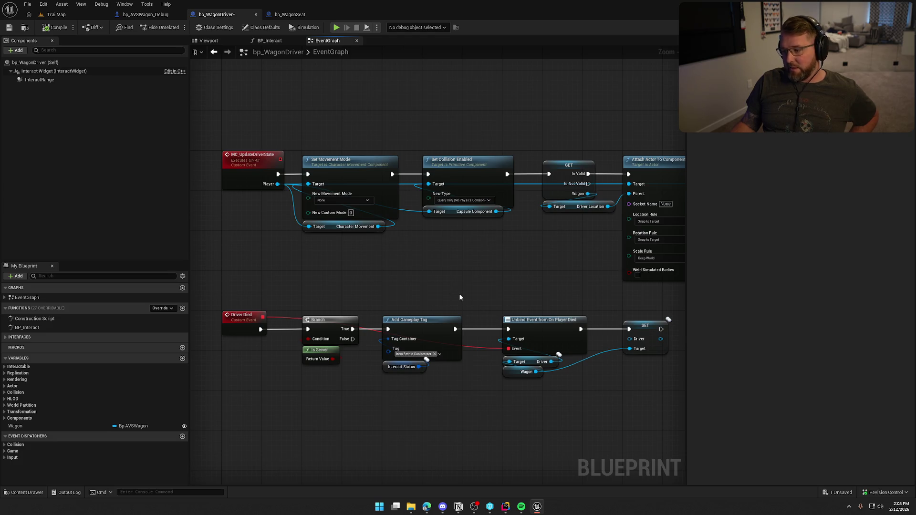
{"action": "mouse_move", "coordinate": [454, 282]}
{"action": "left_mouse_down"}
{"action": "mouse_move", "coordinate": [390, 241]}
{"action": "mouse_move", "coordinate": [443, 230]}
{"action": "mouse_move", "coordinate": [489, 200]}
{"action": "mouse_move", "coordinate": [385, 182]}
{"action": "left_mouse_up"}
{"action": "mouse_move", "coordinate": [418, 210]}
{"action": "left_mouse_down"}
{"action": "mouse_move", "coordinate": [497, 267]}
{"action": "mouse_move", "coordinate": [551, 365]}
{"action": "left_mouse_up"}
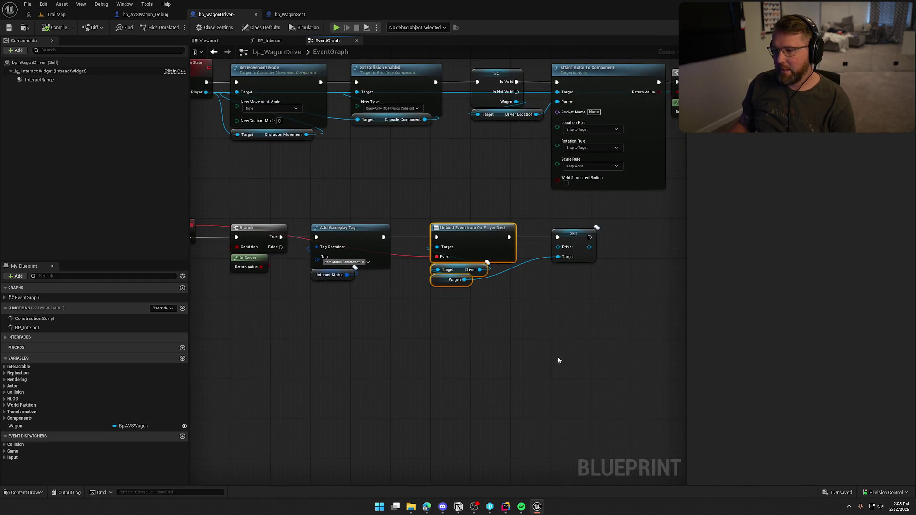
{"action": "left_click_drag", "start_coordinate": [629, 311], "coordinate": [410, 377]}
{"action": "left_click_drag", "start_coordinate": [398, 174], "coordinate": [543, 330]}
{"action": "mouse_move", "coordinate": [365, 422]}
{"action": "left_mouse_down"}
{"action": "mouse_move", "coordinate": [417, 400]}
{"action": "mouse_move", "coordinate": [516, 331]}
{"action": "left_mouse_up"}
{"action": "mouse_move", "coordinate": [454, 349]}
{"action": "left_mouse_down"}
{"action": "mouse_move", "coordinate": [521, 321]}
{"action": "mouse_move", "coordinate": [606, 361]}
{"action": "left_mouse_up"}
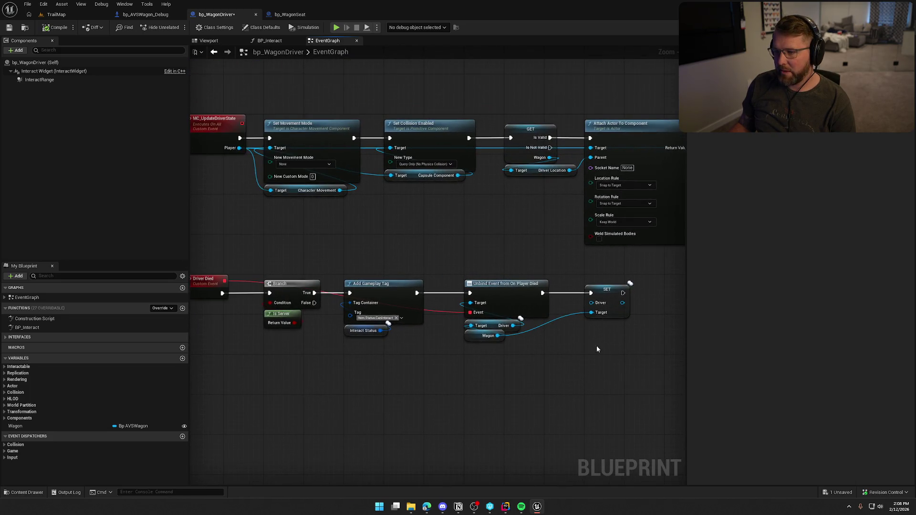
{"action": "mouse_move", "coordinate": [488, 230]}
{"action": "left_mouse_down"}
{"action": "mouse_move", "coordinate": [501, 272]}
{"action": "mouse_move", "coordinate": [516, 256]}
{"action": "left_mouse_up"}
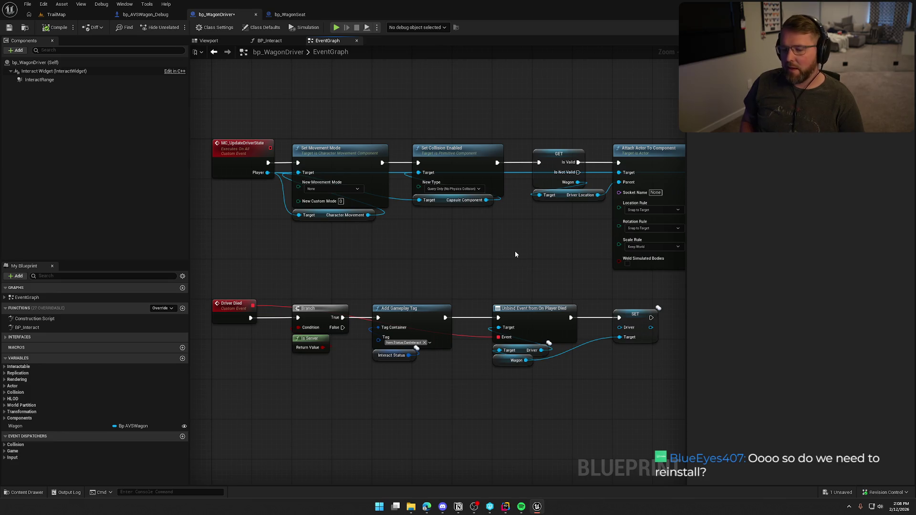
{"action": "key", "text": "alt+Tab"}
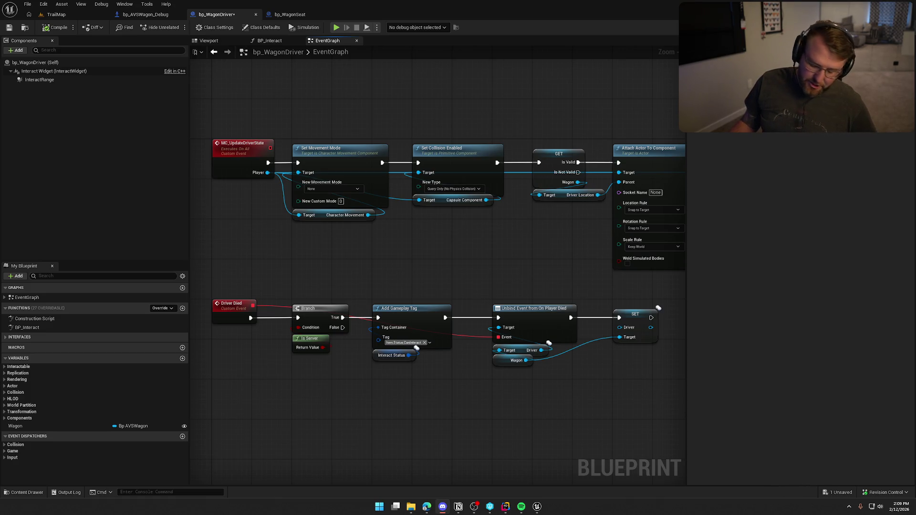
{"action": "mouse_move", "coordinate": [358, 279]}
{"action": "left_mouse_down"}
{"action": "mouse_move", "coordinate": [360, 240]}
{"action": "mouse_move", "coordinate": [359, 267]}
{"action": "left_mouse_up"}
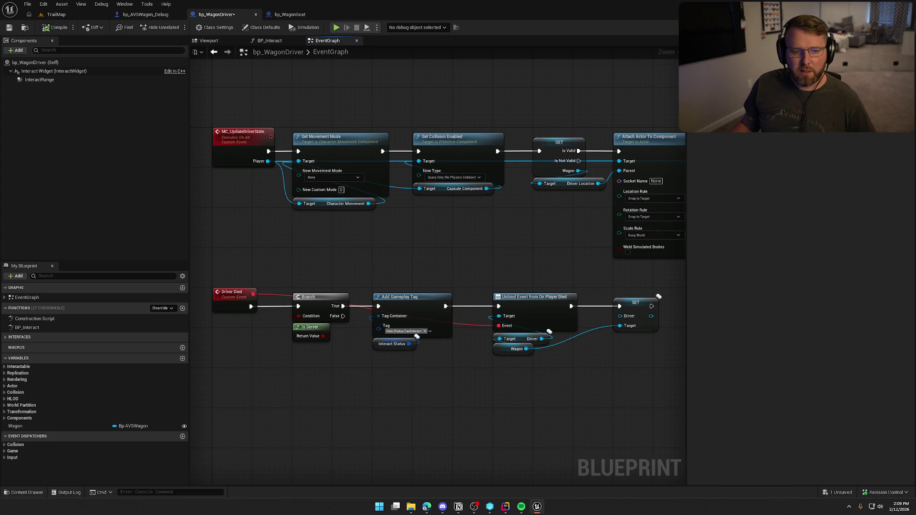
{"action": "mouse_move", "coordinate": [390, 250]}
{"action": "left_mouse_down"}
{"action": "mouse_move", "coordinate": [413, 262]}
{"action": "mouse_move", "coordinate": [391, 260]}
{"action": "left_mouse_up"}
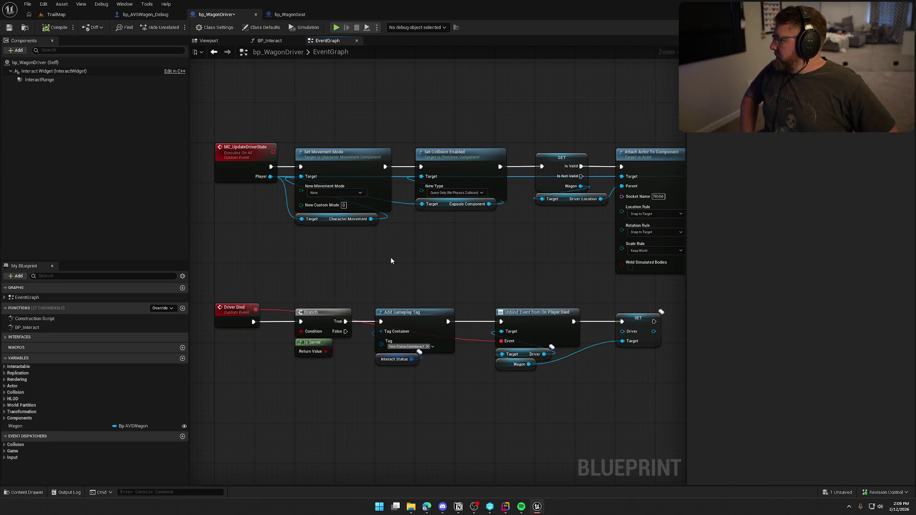
{"action": "left_click_drag", "start_coordinate": [398, 252], "coordinate": [391, 242]}
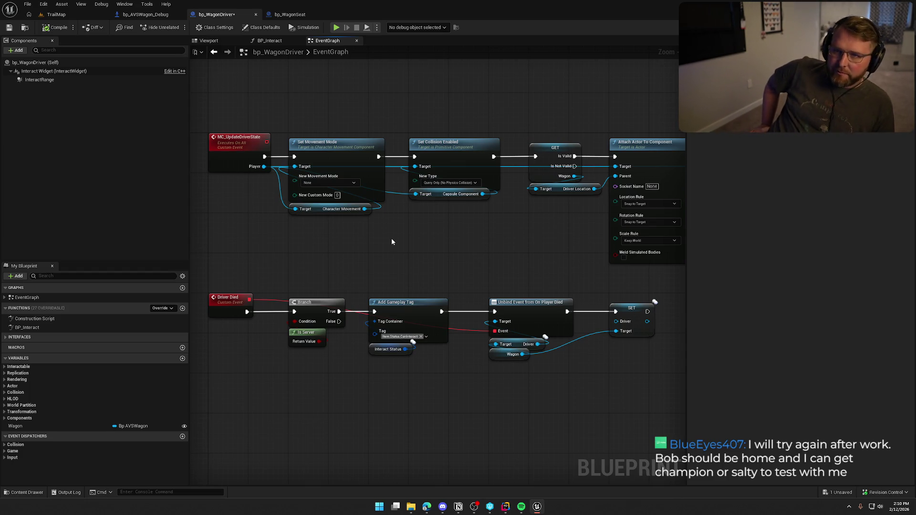
{"action": "mouse_move", "coordinate": [389, 253]}
{"action": "left_mouse_down"}
{"action": "mouse_move", "coordinate": [224, 233]}
{"action": "mouse_move", "coordinate": [401, 250]}
{"action": "mouse_move", "coordinate": [393, 244]}
{"action": "left_mouse_up"}
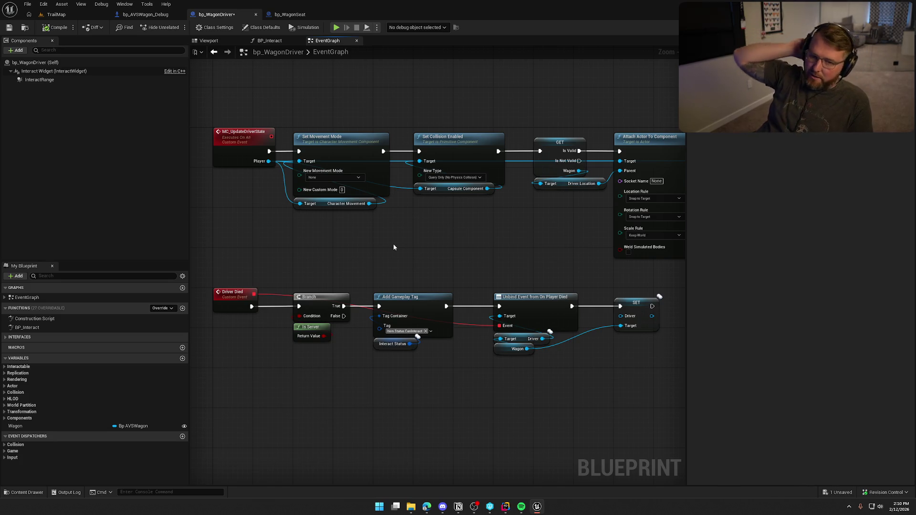
{"action": "left_click", "coordinate": [57, 14]}
{"action": "left_click_drag", "start_coordinate": [386, 232], "coordinate": [387, 232]}
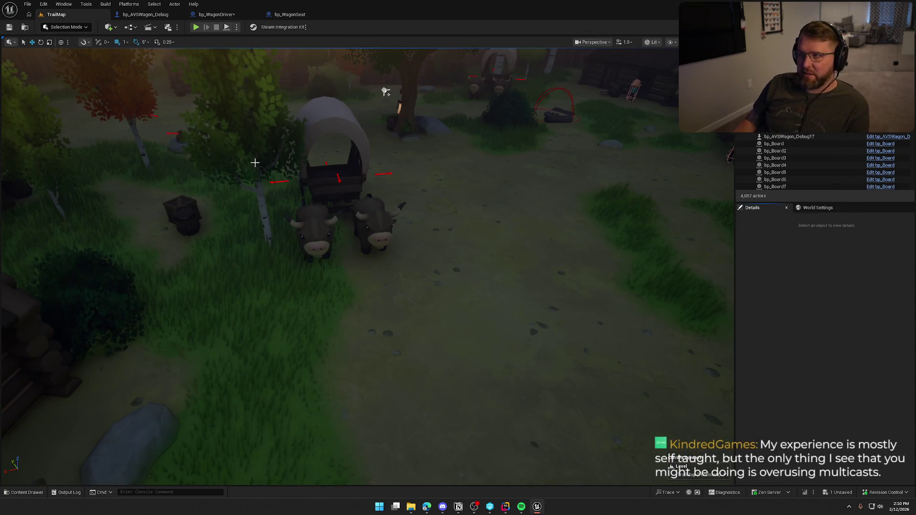
{"action": "scroll", "coordinate": [253, 160], "scroll_direction": "down", "scroll_amount": 3}
{"action": "left_click", "coordinate": [216, 15]}
{"action": "mouse_move", "coordinate": [476, 232]}
{"action": "left_mouse_down"}
{"action": "mouse_move", "coordinate": [462, 251]}
{"action": "mouse_move", "coordinate": [292, 233]}
{"action": "mouse_move", "coordinate": [646, 240]}
{"action": "mouse_move", "coordinate": [513, 239]}
{"action": "left_mouse_up"}
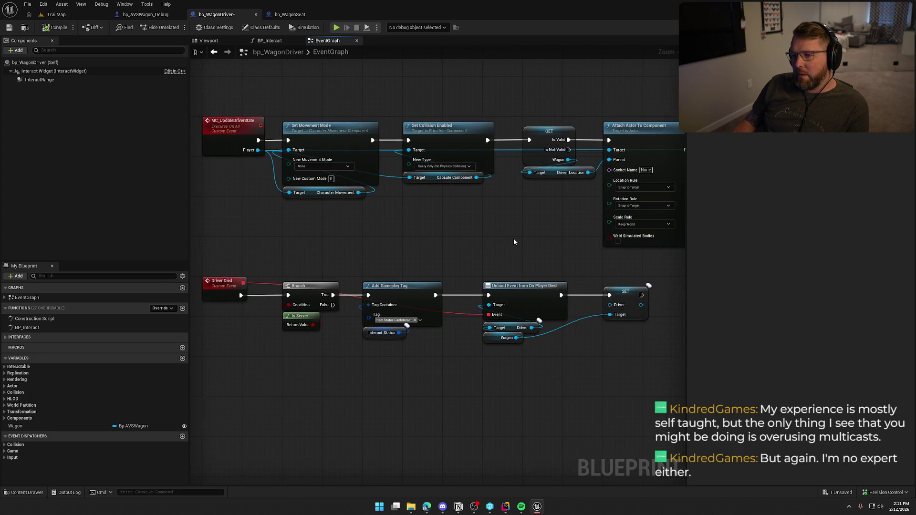
{"action": "left_click_drag", "start_coordinate": [283, 95], "coordinate": [549, 223]}
{"action": "left_click", "coordinate": [414, 227]}
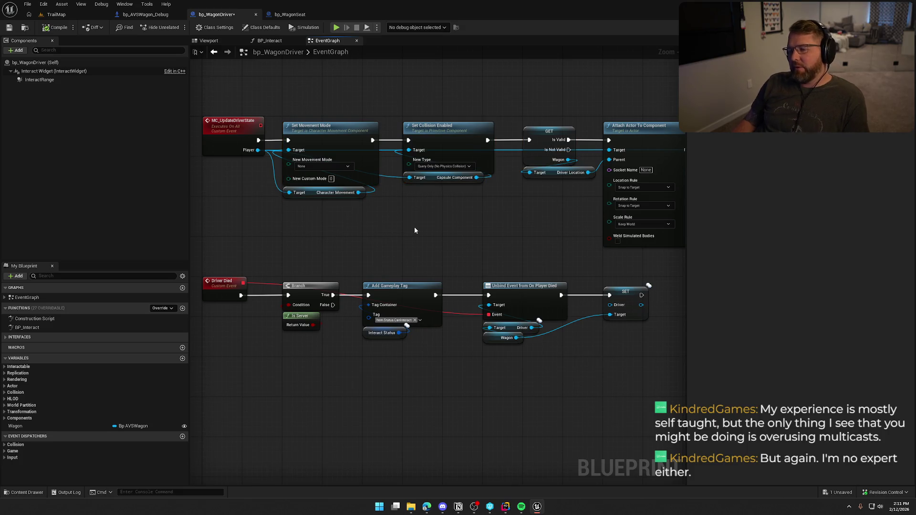
{"action": "mouse_move", "coordinate": [274, 101]}
{"action": "left_mouse_down"}
{"action": "mouse_move", "coordinate": [442, 211]}
{"action": "mouse_move", "coordinate": [511, 212]}
{"action": "left_mouse_up"}
{"action": "scroll", "coordinate": [492, 216], "scroll_direction": "up", "scroll_amount": 1}
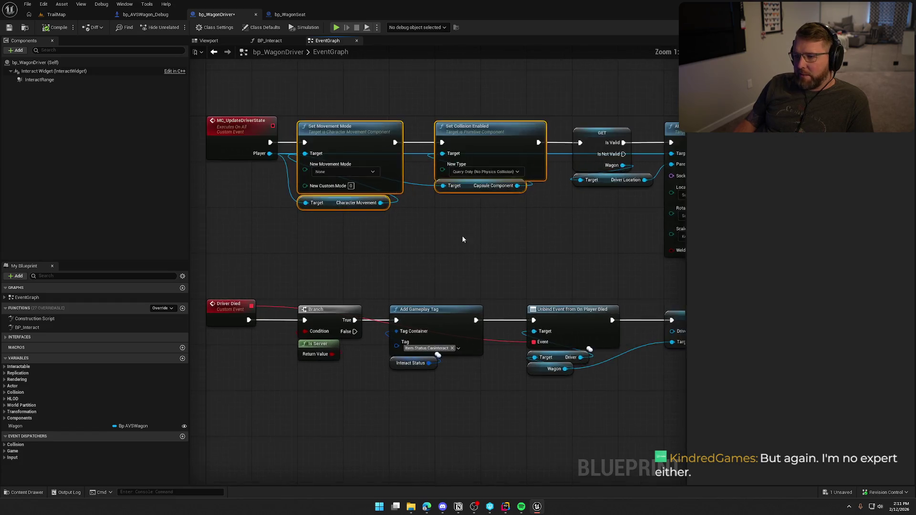
{"action": "left_click_drag", "start_coordinate": [540, 270], "coordinate": [295, 126]}
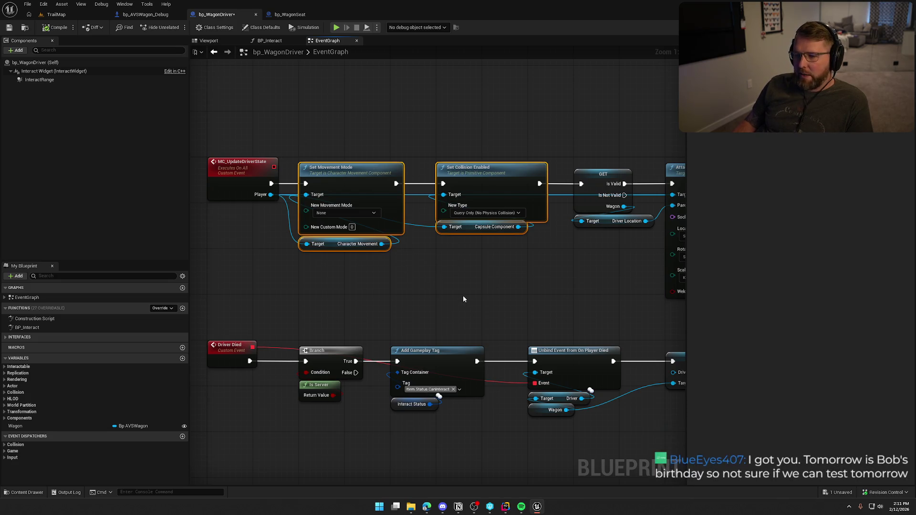
{"action": "left_click", "coordinate": [463, 282]}
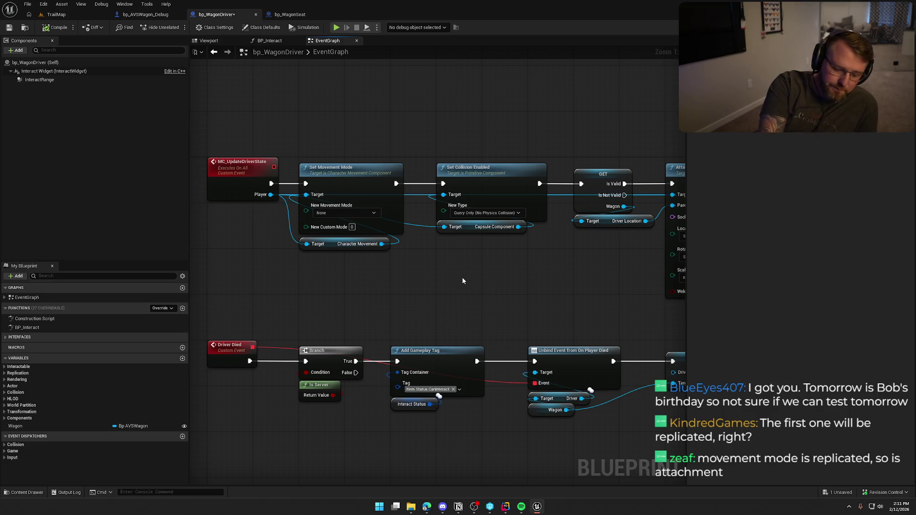
{"action": "mouse_move", "coordinate": [402, 282]}
{"action": "left_mouse_down"}
{"action": "mouse_move", "coordinate": [407, 243]}
{"action": "mouse_move", "coordinate": [430, 258]}
{"action": "left_mouse_up"}
{"action": "scroll", "coordinate": [419, 255], "scroll_direction": "down", "scroll_amount": 1}
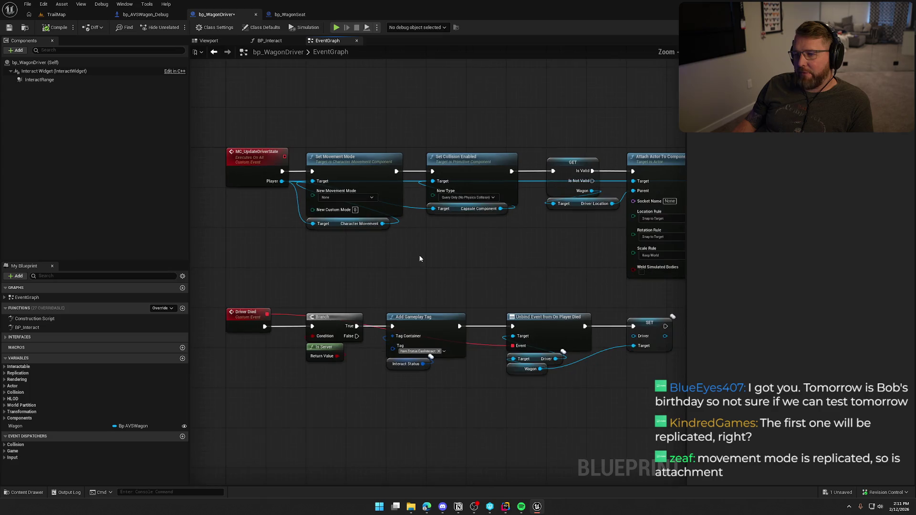
{"action": "left_click_drag", "start_coordinate": [305, 134], "coordinate": [405, 267]}
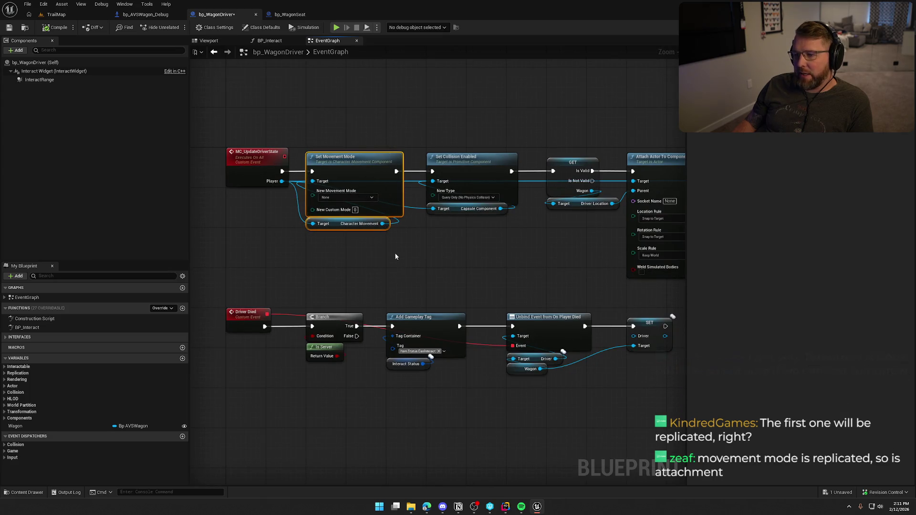
{"action": "left_click_drag", "start_coordinate": [252, 115], "coordinate": [420, 231]}
{"action": "left_click", "coordinate": [419, 254]}
{"action": "left_click_drag", "start_coordinate": [235, 118], "coordinate": [531, 244]}
{"action": "left_click", "coordinate": [526, 252]}
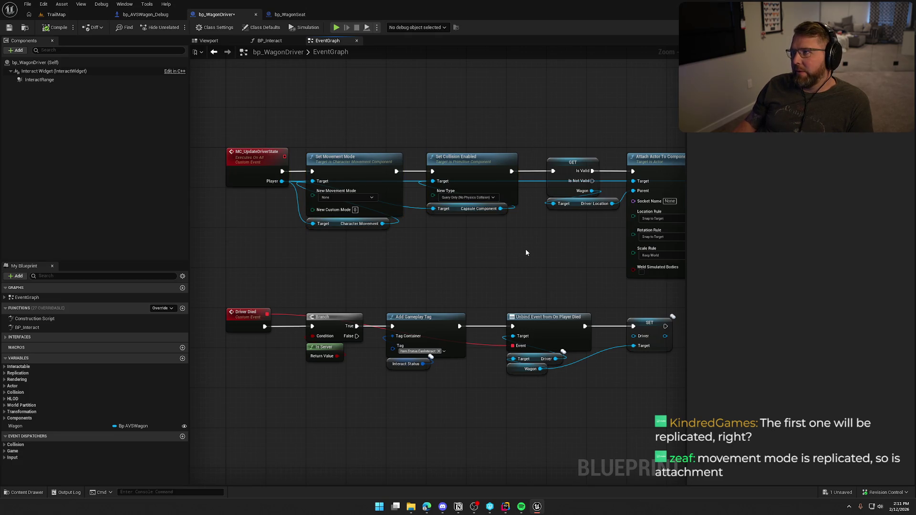
{"action": "left_click_drag", "start_coordinate": [509, 256], "coordinate": [267, 138]}
{"action": "left_click_drag", "start_coordinate": [432, 136], "coordinate": [577, 240]}
{"action": "left_click", "coordinate": [405, 241]}
{"action": "scroll", "coordinate": [411, 227], "scroll_direction": "down", "scroll_amount": 3}
{"action": "left_click_drag", "start_coordinate": [220, 115], "coordinate": [602, 237]}
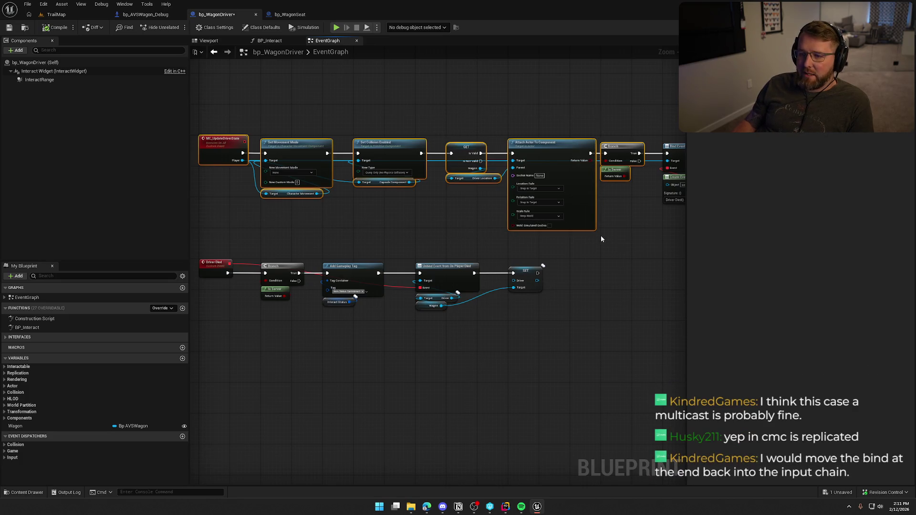
{"action": "left_click", "coordinate": [387, 248]}
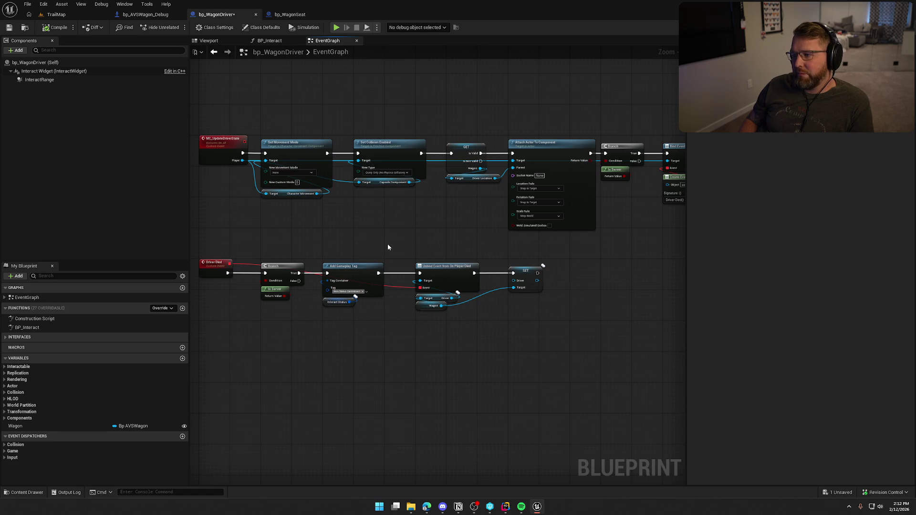
- Delete the Bind Event/Create Event pair and the Branch/Is Server nodes
{"action": "left_click_drag", "start_coordinate": [388, 247], "coordinate": [295, 260]}
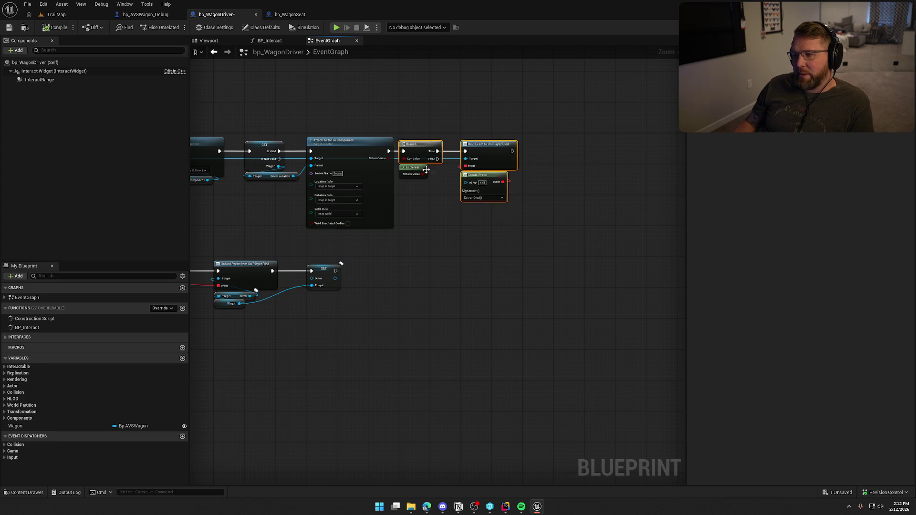
{"action": "mouse_move", "coordinate": [440, 283]}
{"action": "left_mouse_down"}
{"action": "mouse_move", "coordinate": [419, 313]}
{"action": "mouse_move", "coordinate": [612, 294]}
{"action": "mouse_move", "coordinate": [628, 237]}
{"action": "mouse_move", "coordinate": [500, 122]}
{"action": "mouse_move", "coordinate": [636, 303]}
{"action": "mouse_move", "coordinate": [646, 301]}
{"action": "mouse_move", "coordinate": [524, 368]}
{"action": "left_mouse_up"}
{"action": "scroll", "coordinate": [547, 317], "scroll_direction": "up", "scroll_amount": 2}
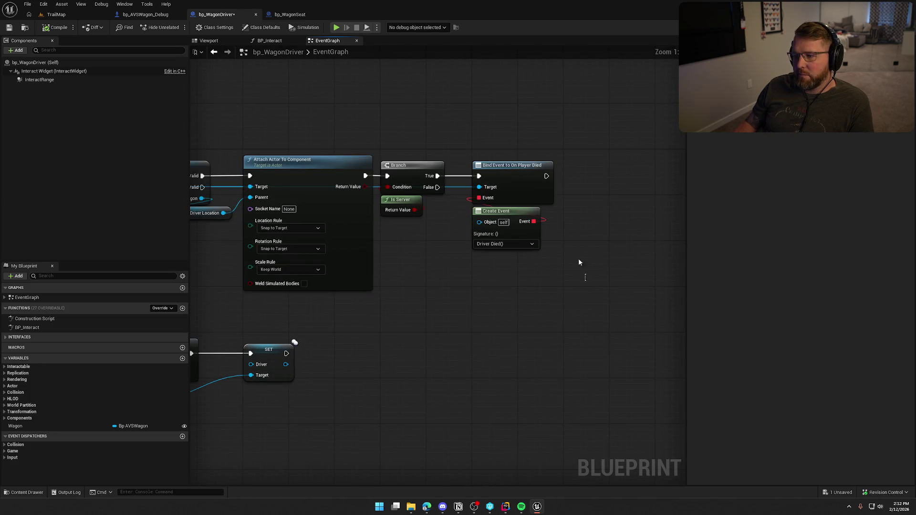
{"action": "left_click_drag", "start_coordinate": [585, 278], "coordinate": [529, 229]}
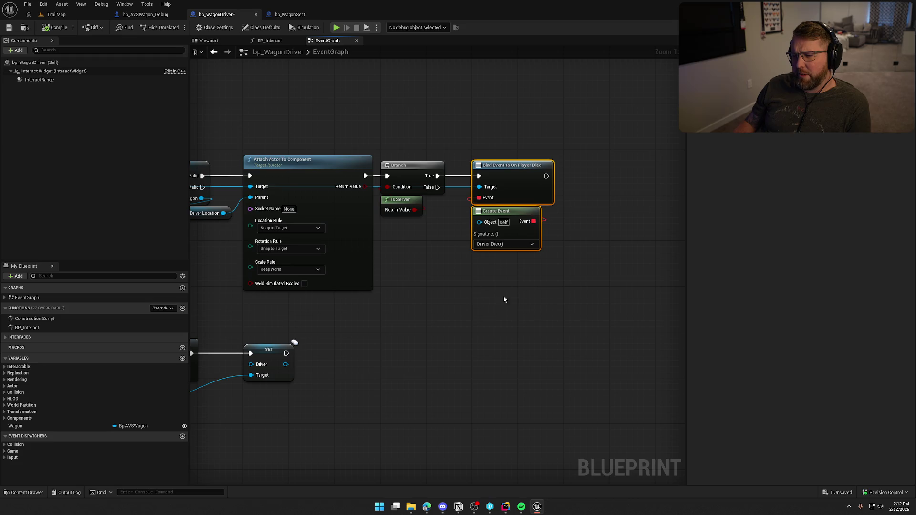
{"action": "key", "text": "Delete"}
{"action": "left_click_drag", "start_coordinate": [448, 246], "coordinate": [393, 125]}
{"action": "key", "text": "Delete"}
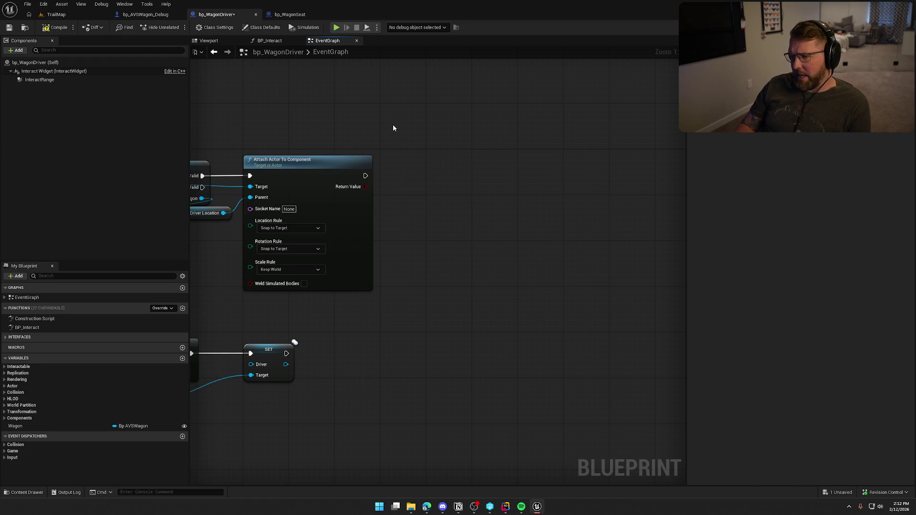
- Wire Driver Died directly into Add Gameplay Tag, then show the BP_Interact function graph
{"action": "scroll", "coordinate": [430, 252], "scroll_direction": "down", "scroll_amount": 3}
{"action": "scroll", "coordinate": [423, 259], "scroll_direction": "up", "scroll_amount": 3}
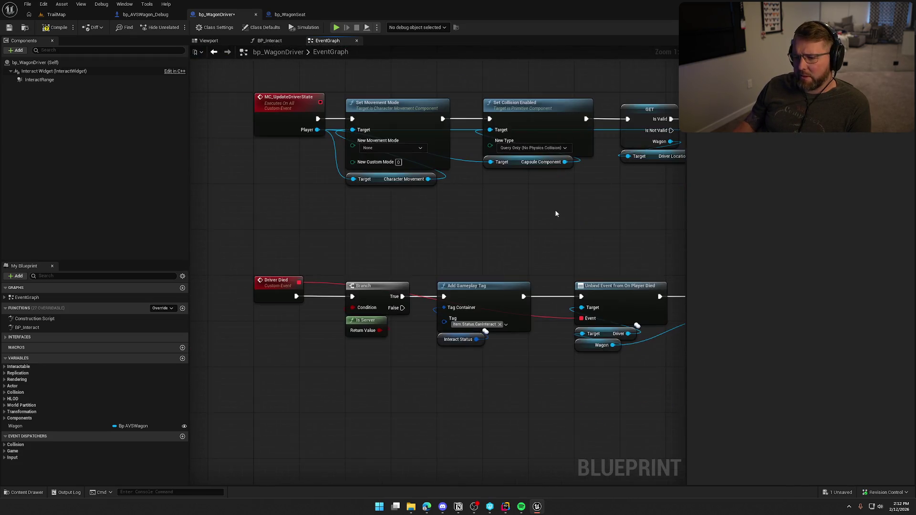
{"action": "mouse_move", "coordinate": [296, 296]}
{"action": "left_mouse_down"}
{"action": "mouse_move", "coordinate": [444, 296]}
{"action": "mouse_move", "coordinate": [338, 388]}
{"action": "left_mouse_up"}
{"action": "key", "text": "Delete"}
{"action": "scroll", "coordinate": [337, 383], "scroll_direction": "down", "scroll_amount": 2}
{"action": "mouse_move", "coordinate": [601, 325]}
{"action": "left_mouse_down"}
{"action": "mouse_move", "coordinate": [334, 239]}
{"action": "mouse_move", "coordinate": [280, 250]}
{"action": "left_mouse_up"}
{"action": "scroll", "coordinate": [329, 250], "scroll_direction": "up", "scroll_amount": 2}
{"action": "scroll", "coordinate": [279, 250], "scroll_direction": "up", "scroll_amount": 1}
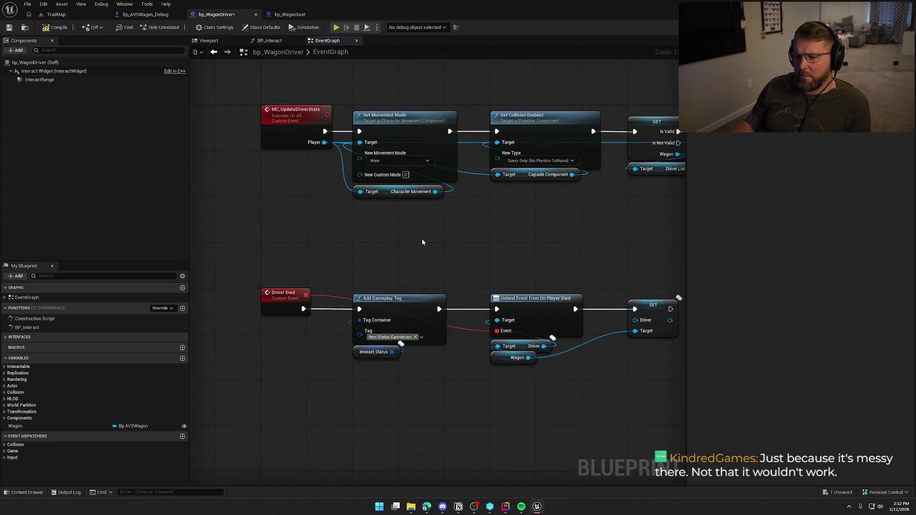
{"action": "left_click", "coordinate": [269, 40]}
{"action": "mouse_move", "coordinate": [455, 250]}
{"action": "left_mouse_down"}
{"action": "mouse_move", "coordinate": [466, 303]}
{"action": "mouse_move", "coordinate": [622, 307]}
{"action": "mouse_move", "coordinate": [401, 297]}
{"action": "mouse_move", "coordinate": [358, 307]}
{"action": "mouse_move", "coordinate": [396, 306]}
{"action": "mouse_move", "coordinate": [280, 304]}
{"action": "mouse_move", "coordinate": [339, 299]}
{"action": "left_mouse_up"}
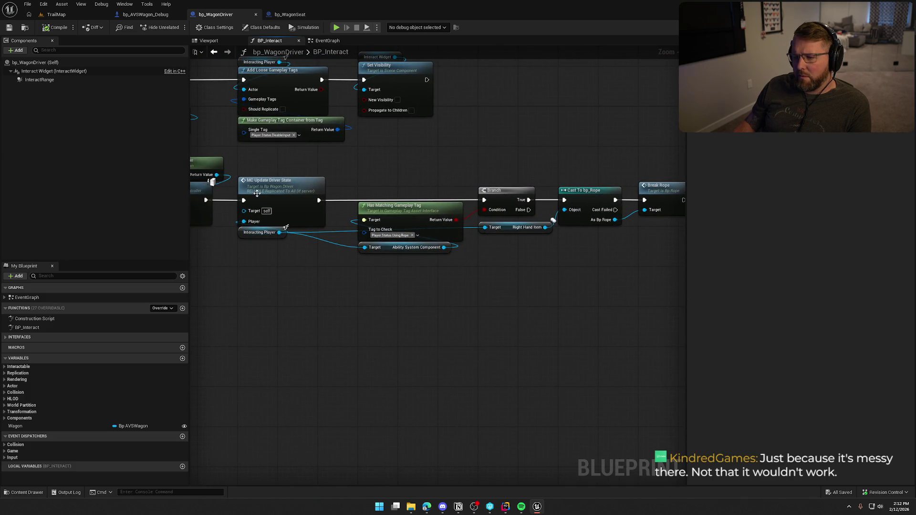
- Shift MC Update Driver State and the nodes after it right to open a gap
{"action": "left_click_drag", "start_coordinate": [252, 163], "coordinate": [661, 294]}
{"action": "scroll", "coordinate": [281, 208], "scroll_direction": "up", "scroll_amount": 1}
{"action": "left_click_drag", "start_coordinate": [487, 299], "coordinate": [322, 318]}
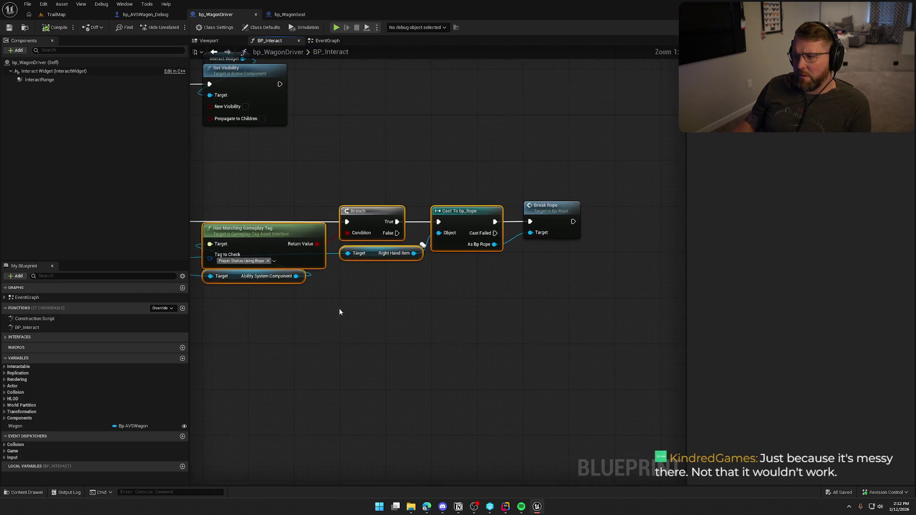
{"action": "left_click_drag", "start_coordinate": [434, 165], "coordinate": [606, 178]}
{"action": "mouse_move", "coordinate": [280, 219]}
{"action": "left_mouse_down"}
{"action": "mouse_move", "coordinate": [494, 219]}
{"action": "mouse_move", "coordinate": [463, 218]}
{"action": "left_mouse_up"}
{"action": "mouse_move", "coordinate": [255, 312]}
{"action": "left_mouse_down"}
{"action": "mouse_move", "coordinate": [373, 257]}
{"action": "mouse_move", "coordinate": [325, 184]}
{"action": "left_mouse_up"}
- Paste the Bind Event/Create Event pair and wire it into MC Update Driver State
{"action": "key", "text": "ctrl+v"}
{"action": "mouse_move", "coordinate": [418, 224]}
{"action": "left_mouse_down"}
{"action": "mouse_move", "coordinate": [404, 180]}
{"action": "mouse_move", "coordinate": [555, 184]}
{"action": "left_mouse_up"}
{"action": "left_click", "coordinate": [457, 282]}
{"action": "scroll", "coordinate": [457, 281], "scroll_direction": "down", "scroll_amount": 1}
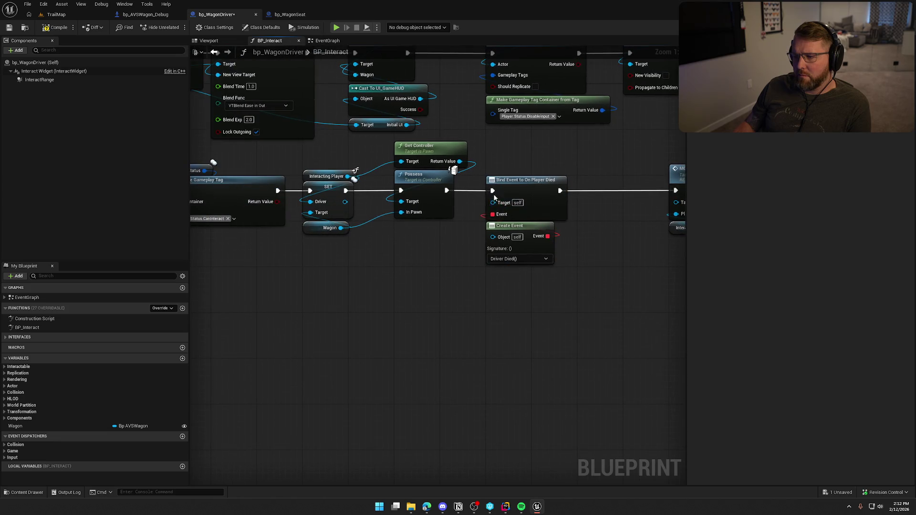
{"action": "scroll", "coordinate": [405, 230], "scroll_direction": "down", "scroll_amount": 2}
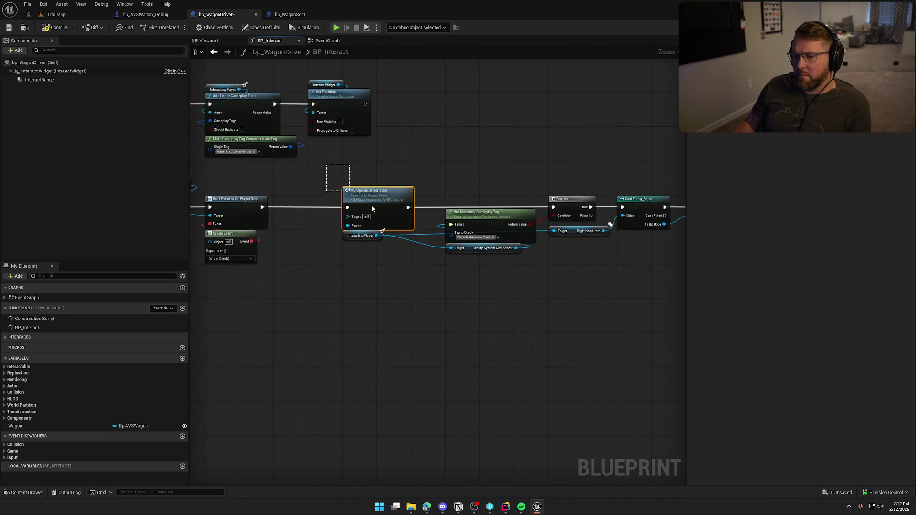
{"action": "scroll", "coordinate": [598, 327], "scroll_direction": "up", "scroll_amount": 2}
{"action": "mouse_move", "coordinate": [524, 178]}
{"action": "left_mouse_down"}
{"action": "mouse_move", "coordinate": [429, 178]}
{"action": "mouse_move", "coordinate": [569, 226]}
{"action": "left_mouse_up"}
- Save bp_WagonDriver and pan over to the Switch Has Authority area
{"action": "key", "text": "ctrl+s"}
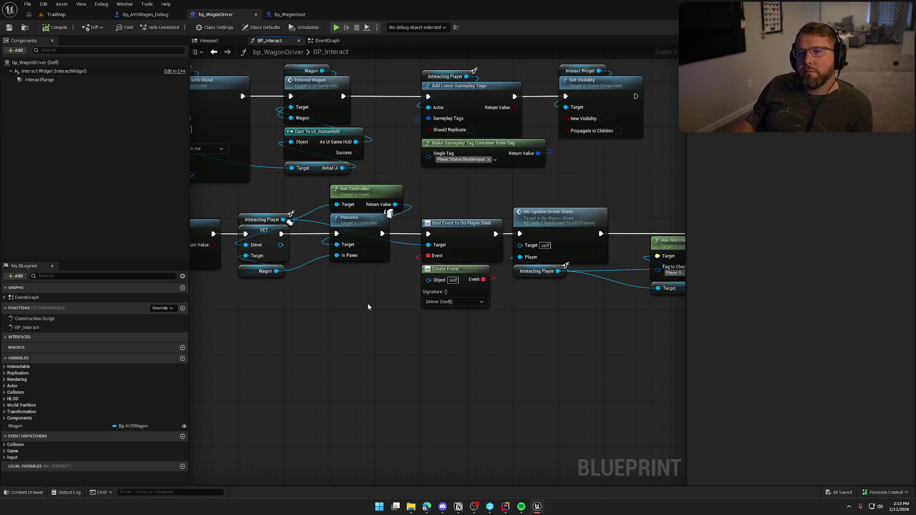
{"action": "mouse_move", "coordinate": [368, 307]}
{"action": "left_mouse_down"}
{"action": "mouse_move", "coordinate": [384, 319]}
{"action": "mouse_move", "coordinate": [487, 331]}
{"action": "left_mouse_up"}
{"action": "mouse_move", "coordinate": [374, 358]}
{"action": "left_mouse_down"}
{"action": "mouse_move", "coordinate": [404, 374]}
{"action": "mouse_move", "coordinate": [434, 287]}
{"action": "left_mouse_up"}
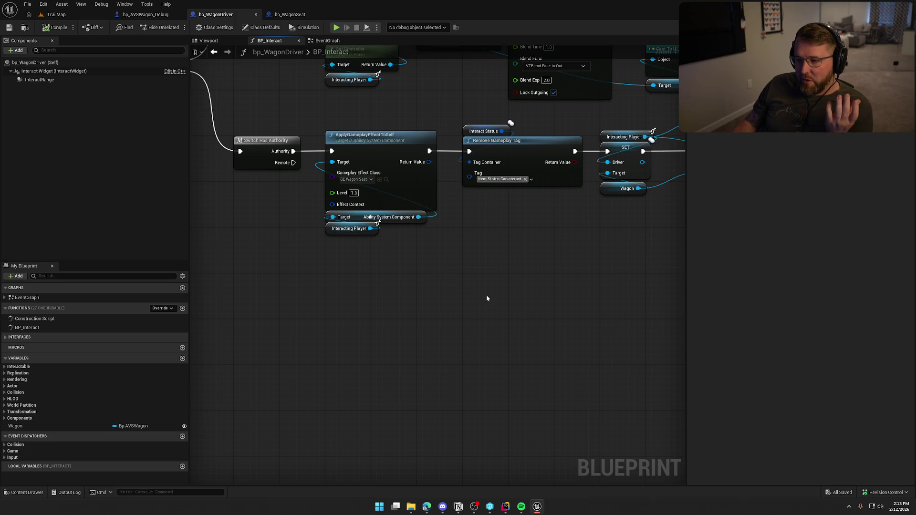
{"action": "scroll", "coordinate": [532, 280], "scroll_direction": "right", "scroll_amount": 5}
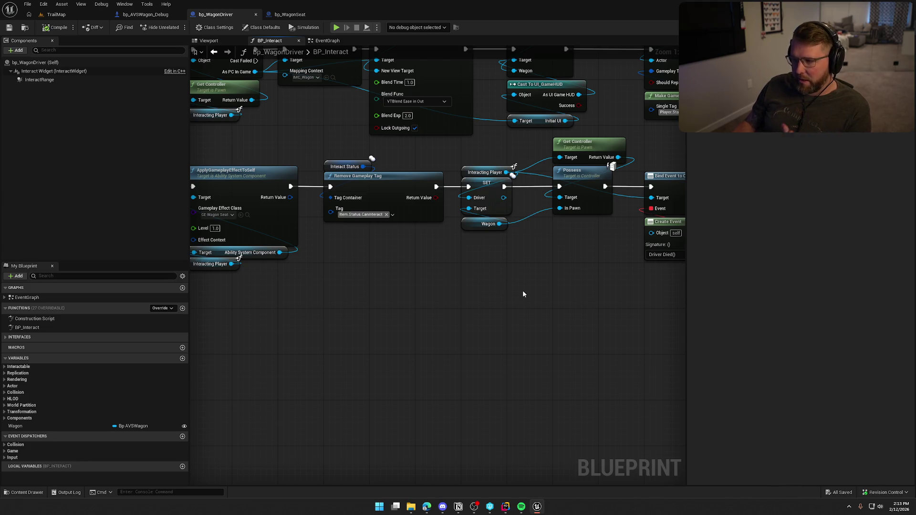
{"action": "left_click_drag", "start_coordinate": [523, 291], "coordinate": [363, 293]}
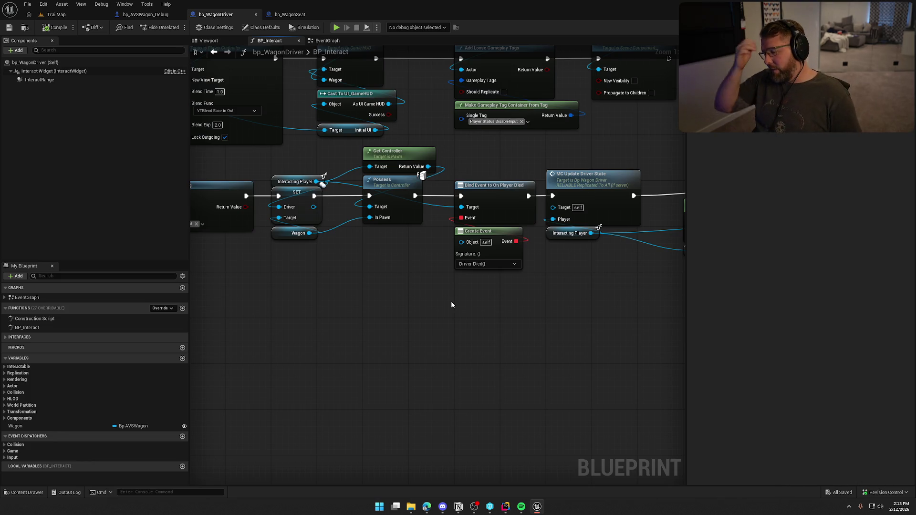
{"action": "left_click_drag", "start_coordinate": [450, 301], "coordinate": [201, 319]}
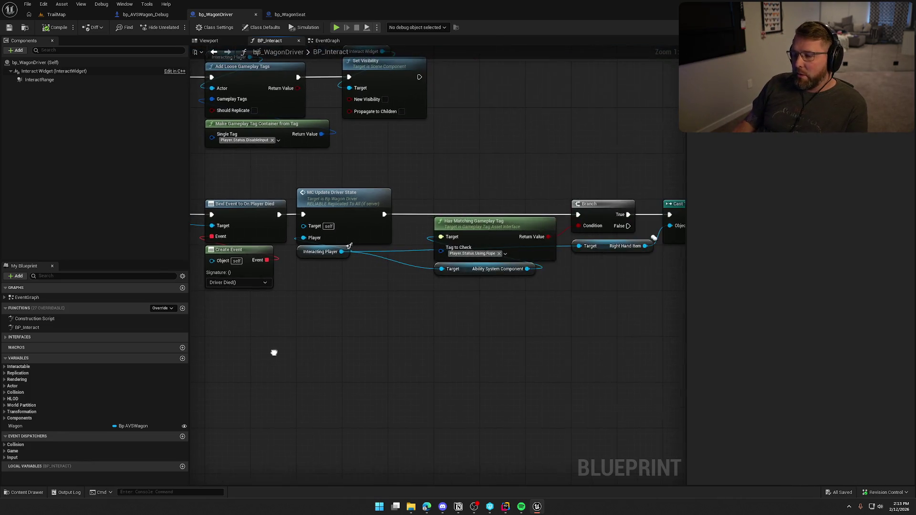
{"action": "mouse_move", "coordinate": [466, 334]}
{"action": "left_mouse_down"}
{"action": "mouse_move", "coordinate": [246, 322]}
{"action": "mouse_move", "coordinate": [350, 344]}
{"action": "mouse_move", "coordinate": [519, 311]}
{"action": "mouse_move", "coordinate": [431, 302]}
{"action": "mouse_move", "coordinate": [435, 280]}
{"action": "mouse_move", "coordinate": [462, 317]}
{"action": "mouse_move", "coordinate": [432, 308]}
{"action": "mouse_move", "coordinate": [440, 323]}
{"action": "left_mouse_up"}
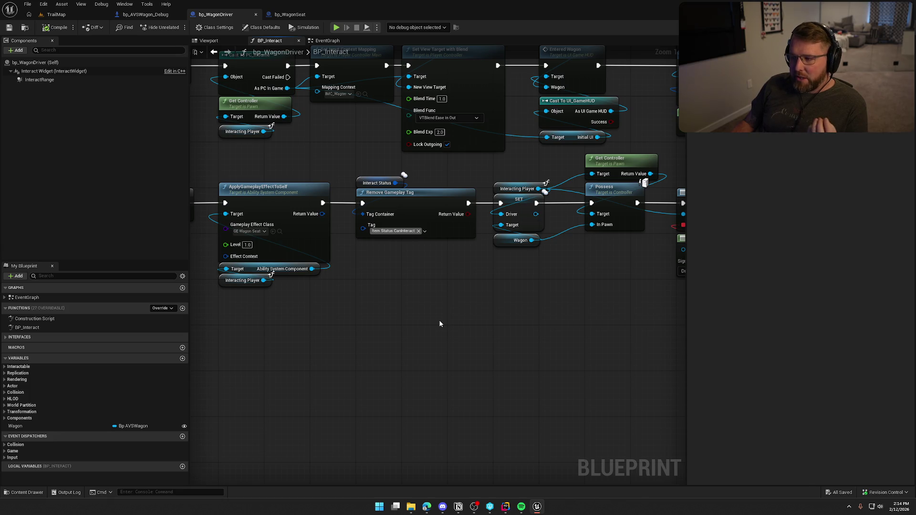
{"action": "mouse_move", "coordinate": [440, 324]}
{"action": "left_mouse_down"}
{"action": "mouse_move", "coordinate": [425, 327]}
{"action": "mouse_move", "coordinate": [426, 354]}
{"action": "left_mouse_up"}
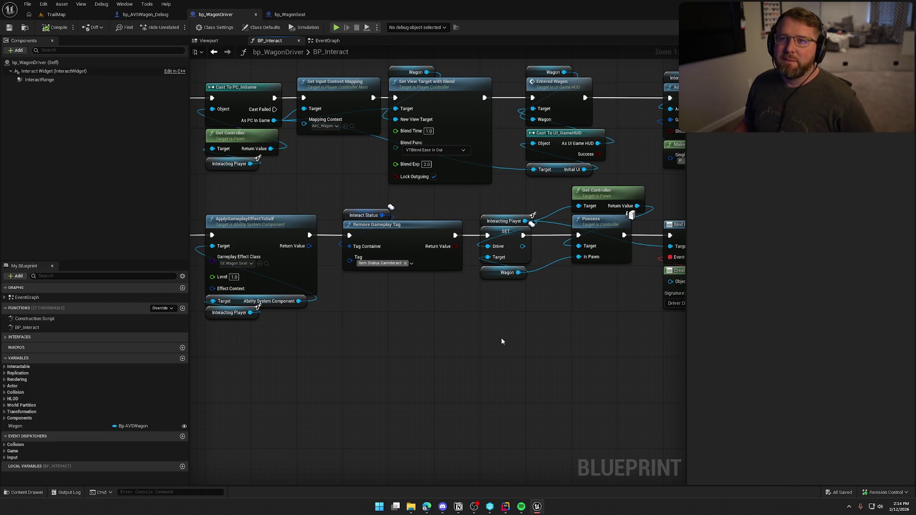
{"action": "mouse_move", "coordinate": [474, 362]}
{"action": "left_mouse_down"}
{"action": "mouse_move", "coordinate": [299, 342]}
{"action": "mouse_move", "coordinate": [410, 334]}
{"action": "left_mouse_up"}
- In bp_WagonSeat, delete the Bind Event and Create Event nodes
{"action": "double_click", "coordinate": [442, 248]}
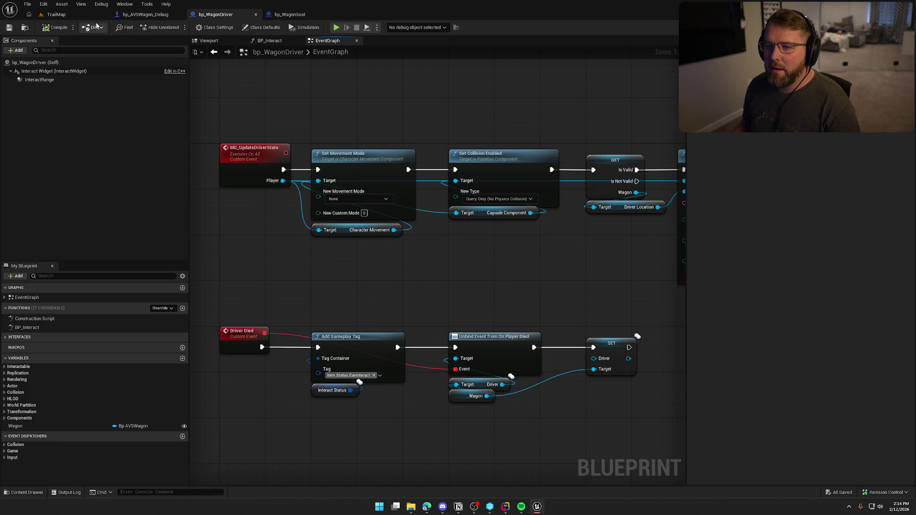
{"action": "left_click", "coordinate": [290, 14]}
{"action": "left_click_drag", "start_coordinate": [352, 161], "coordinate": [190, 71]}
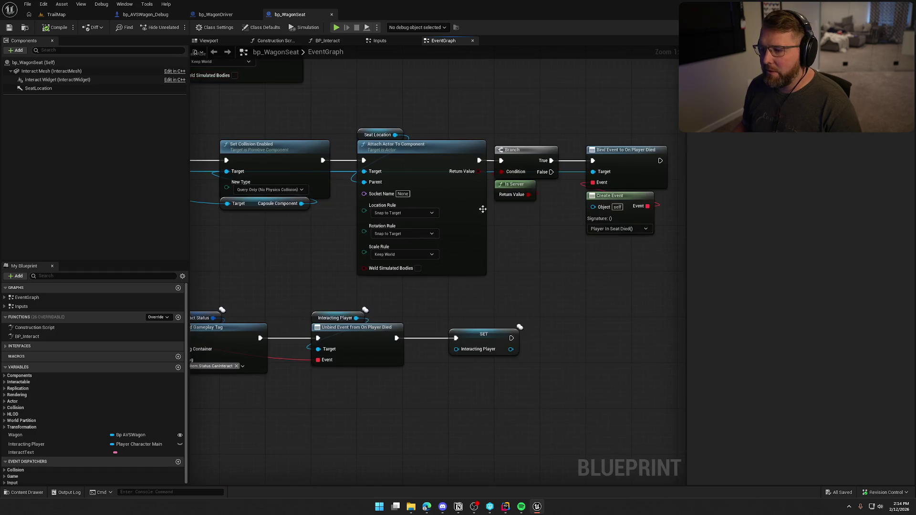
{"action": "mouse_move", "coordinate": [415, 138]}
{"action": "left_mouse_down"}
{"action": "mouse_move", "coordinate": [511, 291]}
{"action": "mouse_move", "coordinate": [560, 296]}
{"action": "left_mouse_up"}
{"action": "key", "text": "Delete"}
- Delete the Branch and Is Server nodes and wire Player In Seat Died to Add Gameplay Tag
{"action": "left_click_drag", "start_coordinate": [520, 263], "coordinate": [411, 130]}
{"action": "left_click_drag", "start_coordinate": [420, 314], "coordinate": [718, 222]}
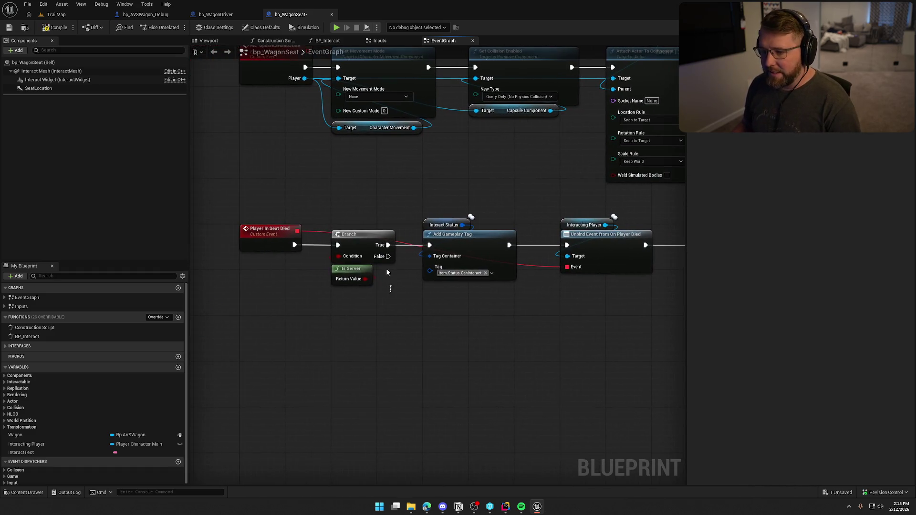
{"action": "left_click_drag", "start_coordinate": [334, 208], "coordinate": [392, 355]}
{"action": "key", "text": "Delete"}
{"action": "left_click_drag", "start_coordinate": [295, 245], "coordinate": [429, 244]}
- Move the three following nodes beside Player In Seat Died and save bp_WagonSeat
{"action": "left_click_drag", "start_coordinate": [642, 311], "coordinate": [431, 286]}
{"action": "mouse_move", "coordinate": [531, 280]}
{"action": "left_mouse_down"}
{"action": "mouse_move", "coordinate": [245, 173]}
{"action": "mouse_move", "coordinate": [483, 175]}
{"action": "left_mouse_up"}
{"action": "left_click_drag", "start_coordinate": [499, 222], "coordinate": [413, 220]}
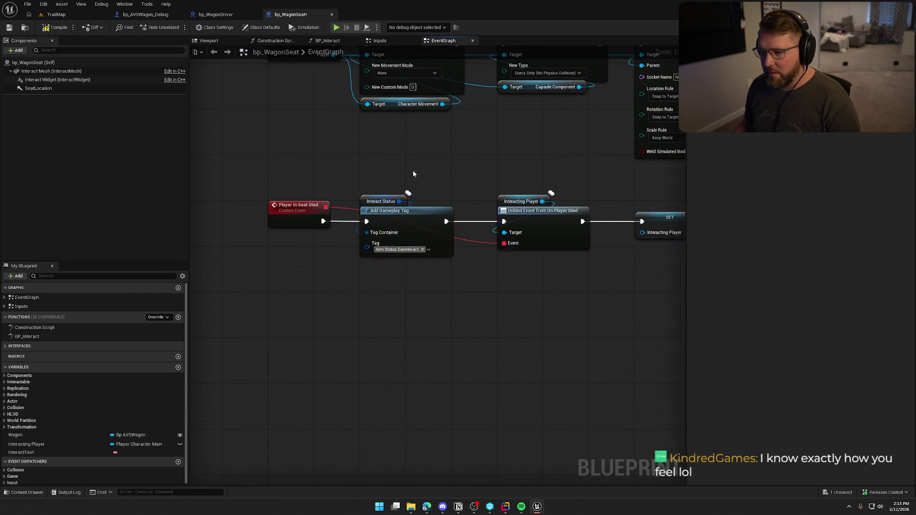
{"action": "left_click_drag", "start_coordinate": [411, 171], "coordinate": [424, 255]}
{"action": "key", "text": "ctrl+s"}
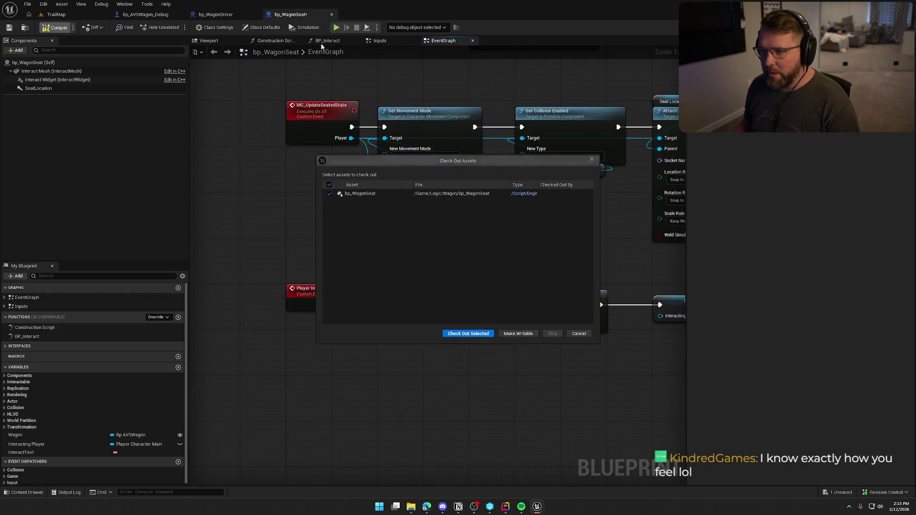
- Check out bp_WagonSeat and move Has Matching Gameplay Tag beneath the Branch in BP_Interact
{"action": "left_click", "coordinate": [470, 333]}
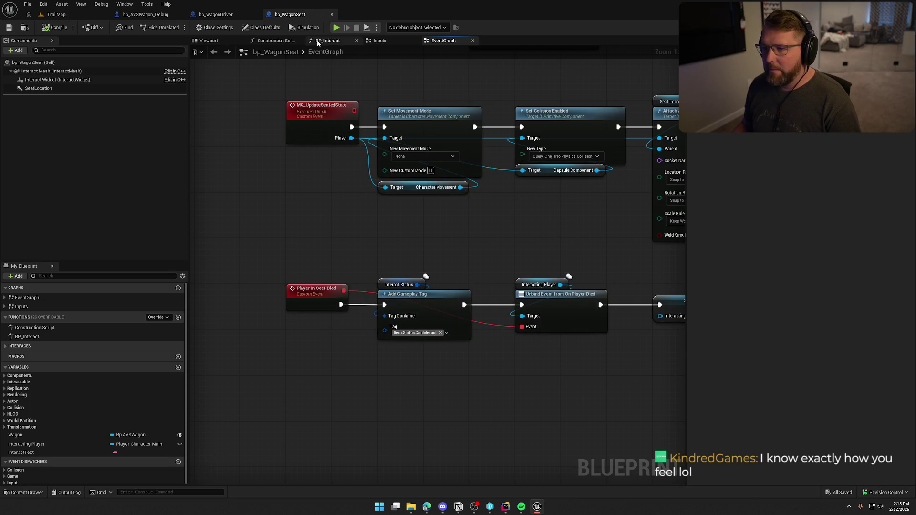
{"action": "left_click", "coordinate": [327, 41]}
{"action": "scroll", "coordinate": [242, 300], "scroll_direction": "up", "scroll_amount": 4}
{"action": "mouse_move", "coordinate": [359, 366]}
{"action": "left_mouse_down"}
{"action": "mouse_move", "coordinate": [302, 330]}
{"action": "mouse_move", "coordinate": [399, 304]}
{"action": "left_mouse_up"}
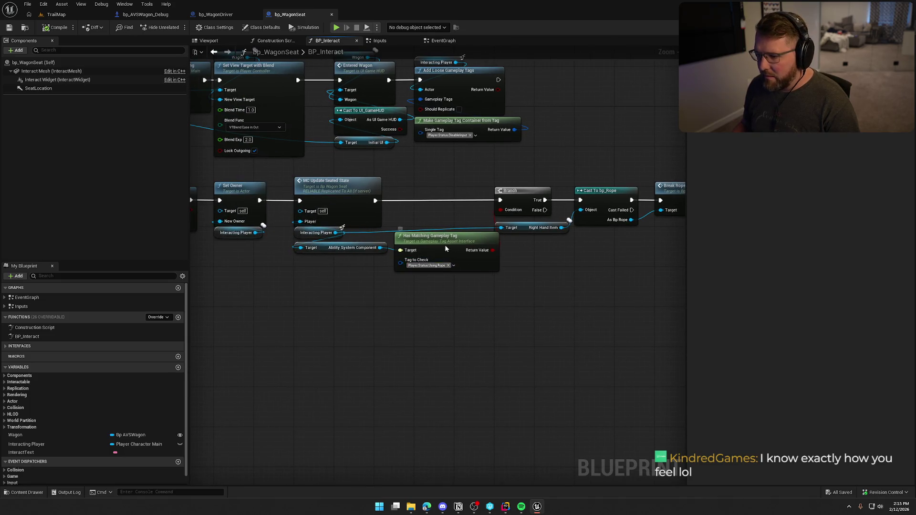
{"action": "left_click_drag", "start_coordinate": [444, 244], "coordinate": [544, 249]}
{"action": "left_click", "coordinate": [375, 291]}
- Paste the bind pair between MC Update Seated State and Branch, targeting Interacting Player
{"action": "key", "text": "ctrl+v"}
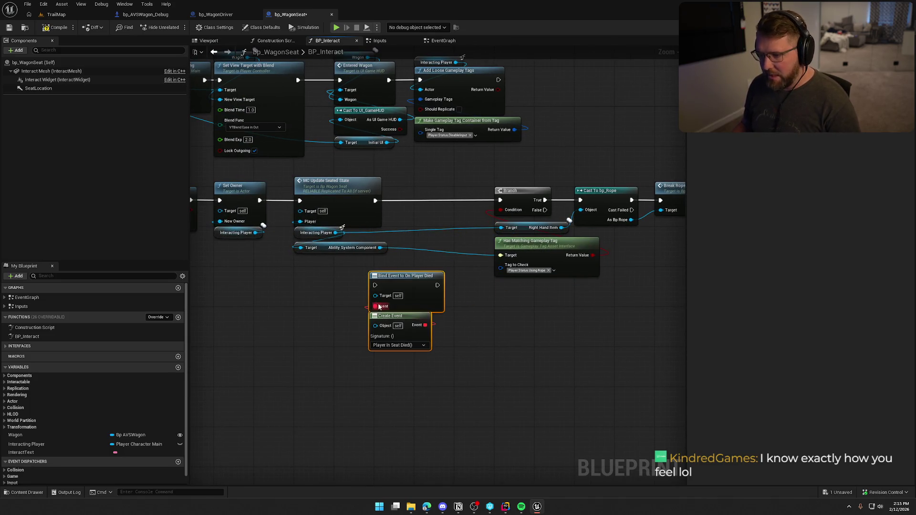
{"action": "mouse_move", "coordinate": [375, 285]}
{"action": "left_mouse_down"}
{"action": "mouse_move", "coordinate": [401, 205]}
{"action": "mouse_move", "coordinate": [376, 201]}
{"action": "left_mouse_up"}
{"action": "left_click_drag", "start_coordinate": [438, 285], "coordinate": [500, 200]}
{"action": "mouse_move", "coordinate": [406, 293]}
{"action": "left_mouse_down"}
{"action": "mouse_move", "coordinate": [440, 197]}
{"action": "mouse_move", "coordinate": [451, 201]}
{"action": "mouse_move", "coordinate": [440, 208]}
{"action": "left_mouse_up"}
{"action": "left_click_drag", "start_coordinate": [335, 232], "coordinate": [412, 211]}
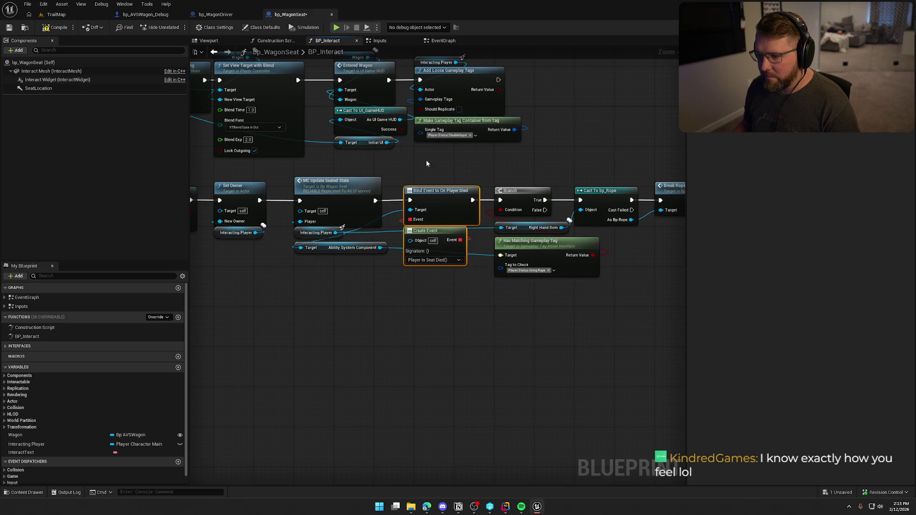
- Save bp_WagonSeat and return to the TrailMap level
{"action": "left_click", "coordinate": [455, 299]}
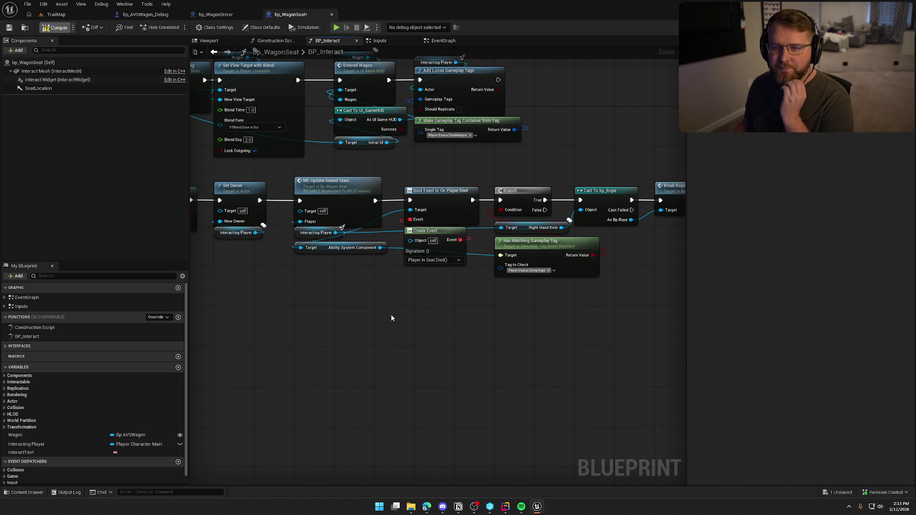
{"action": "key", "text": "ctrl+s"}
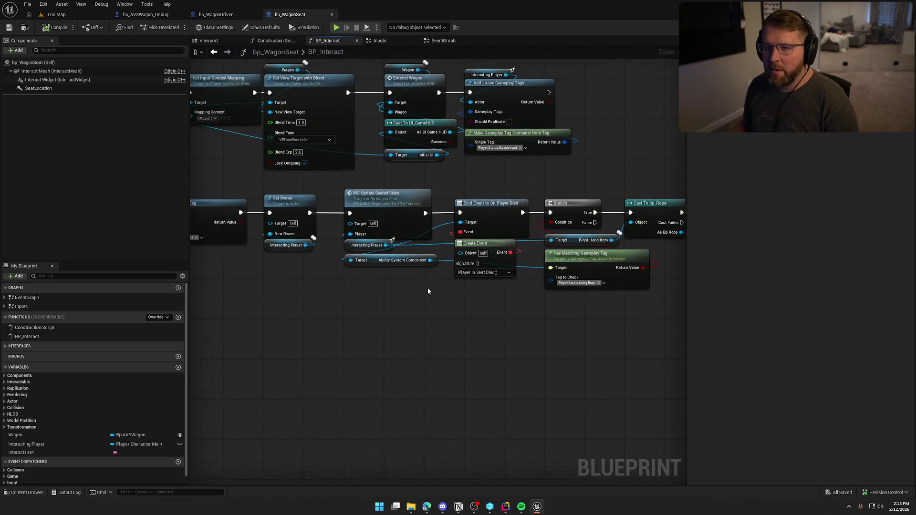
{"action": "key", "text": "ctrl+Tab"}
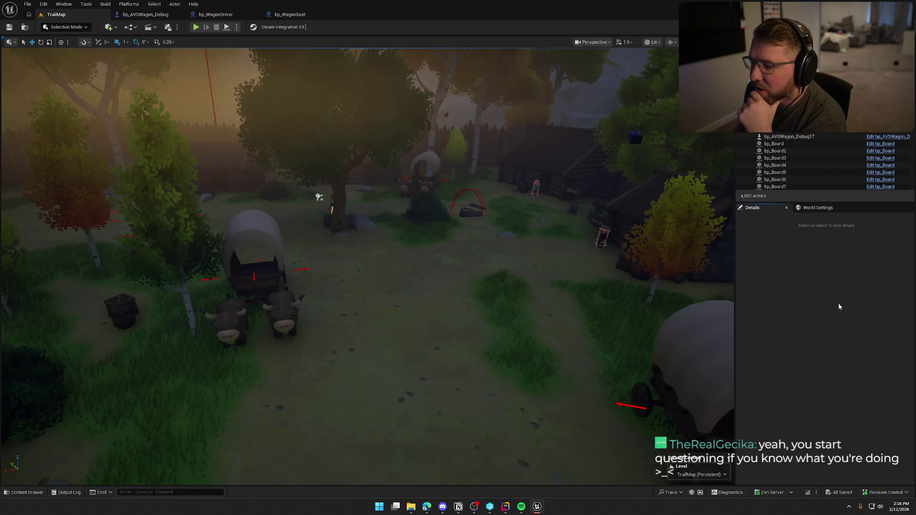
- Go from bp_AVSWagon_Debug to bp_WagonDriver's EventGraph and recenter its Driver Died chain
{"action": "left_click", "coordinate": [143, 14]}
{"action": "double_click", "coordinate": [370, 241]}
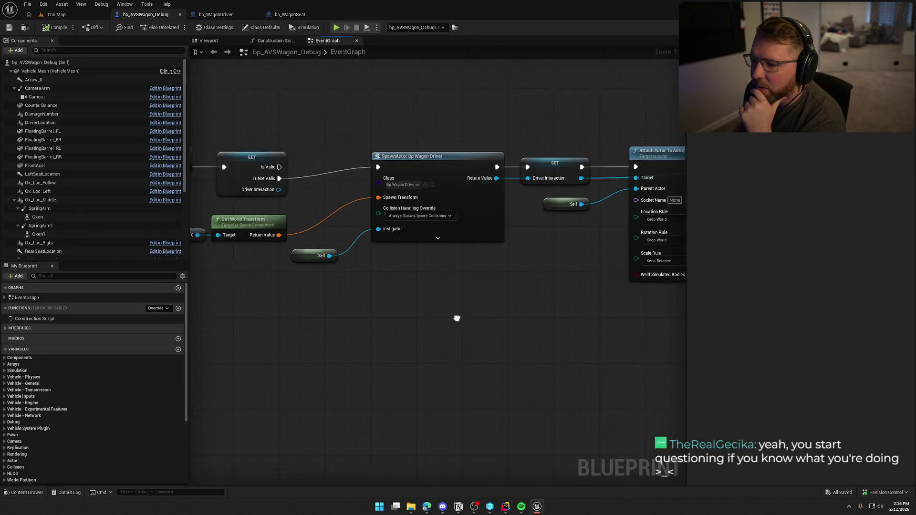
{"action": "scroll", "coordinate": [477, 260], "scroll_direction": "down", "scroll_amount": 2}
{"action": "left_click_drag", "start_coordinate": [501, 239], "coordinate": [484, 257]}
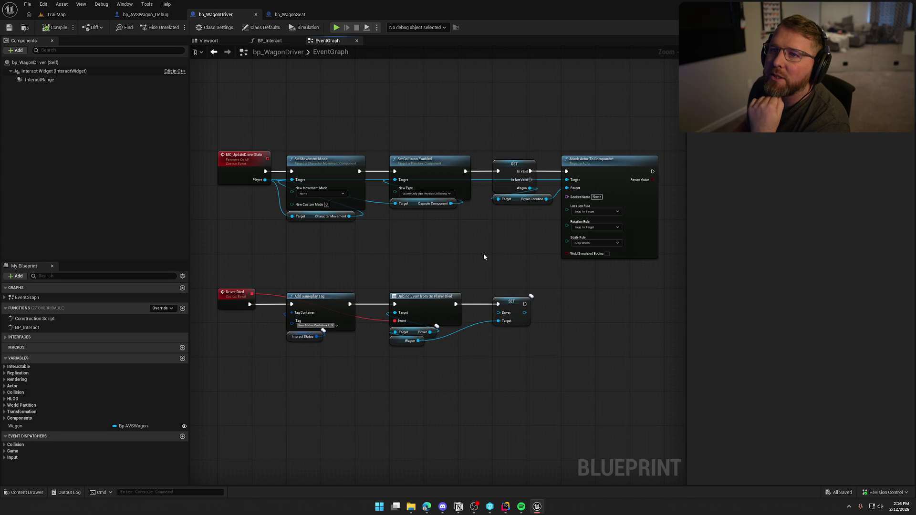
- Select Set Movement Mode, Set Collision Enabled, GET and Attach Actor To Component
{"action": "left_click_drag", "start_coordinate": [484, 254], "coordinate": [466, 253]}
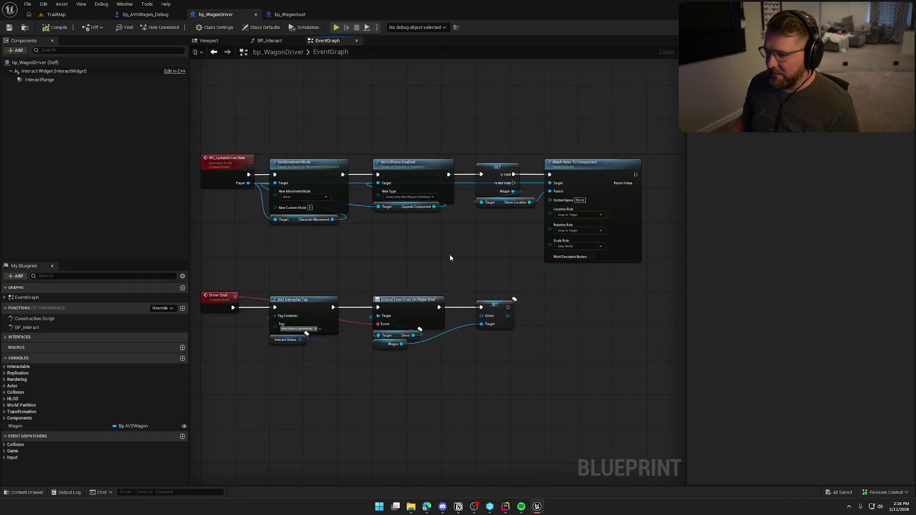
{"action": "scroll", "coordinate": [448, 254], "scroll_direction": "up", "scroll_amount": 2}
{"action": "scroll", "coordinate": [539, 279], "scroll_direction": "down", "scroll_amount": 3}
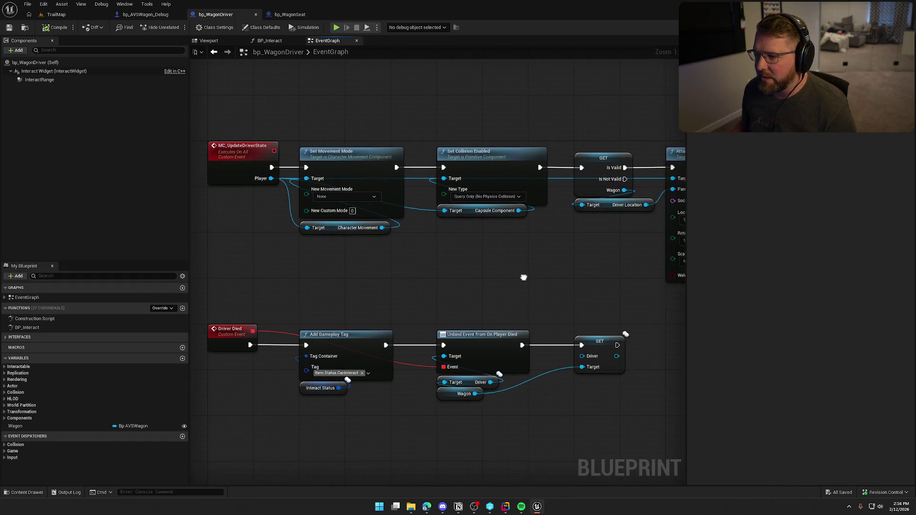
{"action": "scroll", "coordinate": [351, 218], "scroll_direction": "up", "scroll_amount": 1}
{"action": "mouse_move", "coordinate": [384, 265]}
{"action": "left_mouse_down"}
{"action": "mouse_move", "coordinate": [355, 189]}
{"action": "mouse_move", "coordinate": [306, 118]}
{"action": "left_mouse_up"}
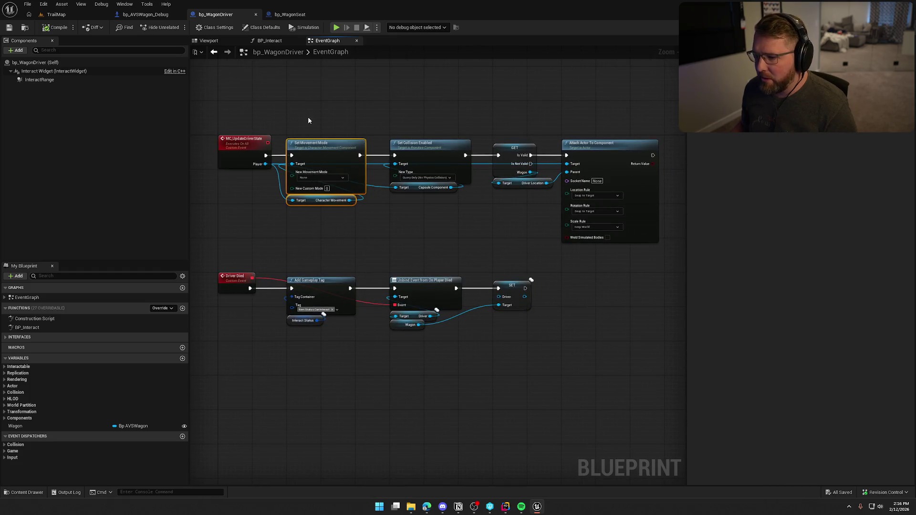
{"action": "left_click_drag", "start_coordinate": [511, 116], "coordinate": [595, 256]}
{"action": "left_click", "coordinate": [596, 255]}
{"action": "mouse_move", "coordinate": [409, 106]}
{"action": "left_mouse_down"}
{"action": "mouse_move", "coordinate": [587, 208]}
{"action": "mouse_move", "coordinate": [279, 179]}
{"action": "left_mouse_up"}
{"action": "left_click_drag", "start_coordinate": [418, 241], "coordinate": [366, 231]}
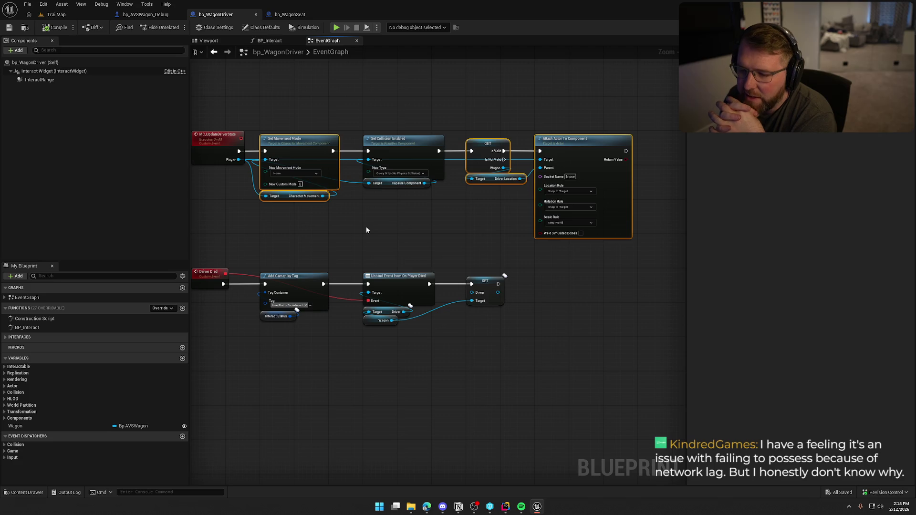
- Switch to bp_WagonDriver's BP_Interact graph showing Possess and the On Player Died bind
{"action": "left_click", "coordinate": [269, 40]}
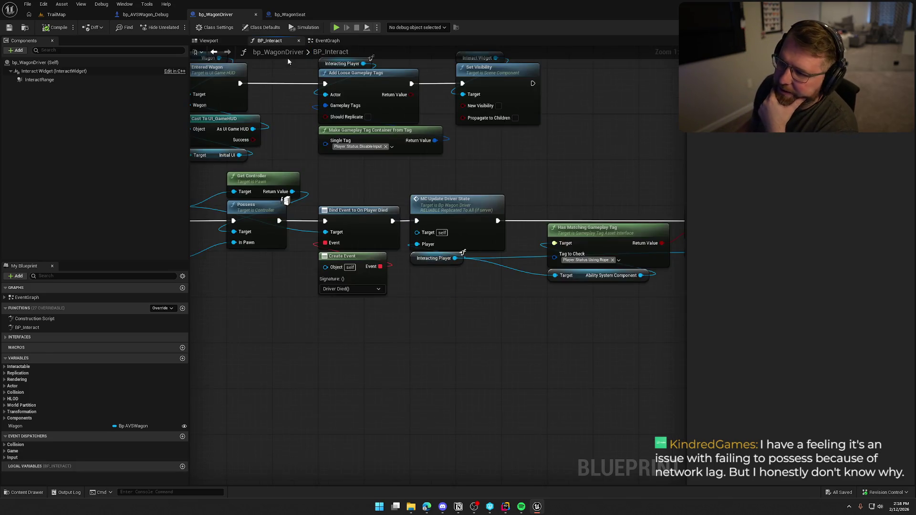
- Inspect the SET, Get Controller and Possess nodes, then bring Rider to the front
{"action": "left_click_drag", "start_coordinate": [498, 316], "coordinate": [537, 288]}
{"action": "left_click_drag", "start_coordinate": [449, 228], "coordinate": [373, 240]}
{"action": "left_click", "coordinate": [397, 289]}
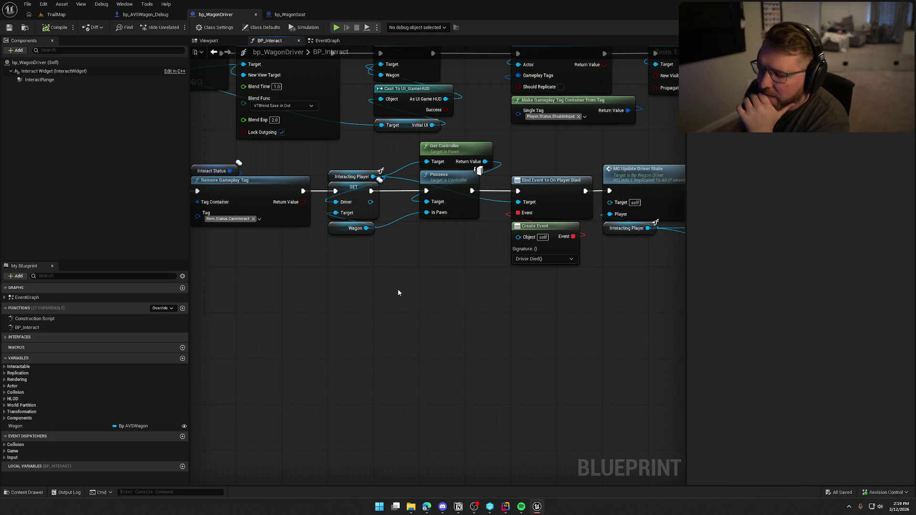
{"action": "left_click", "coordinate": [508, 510]}
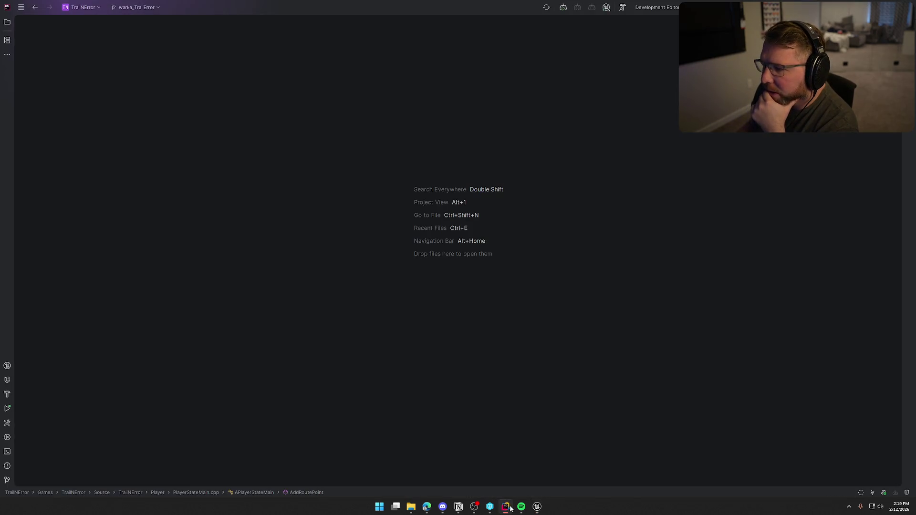
- Open PlayerControllerMain.cpp from the solution tree and select the InitPlayerController name
{"action": "left_click", "coordinate": [7, 21]}
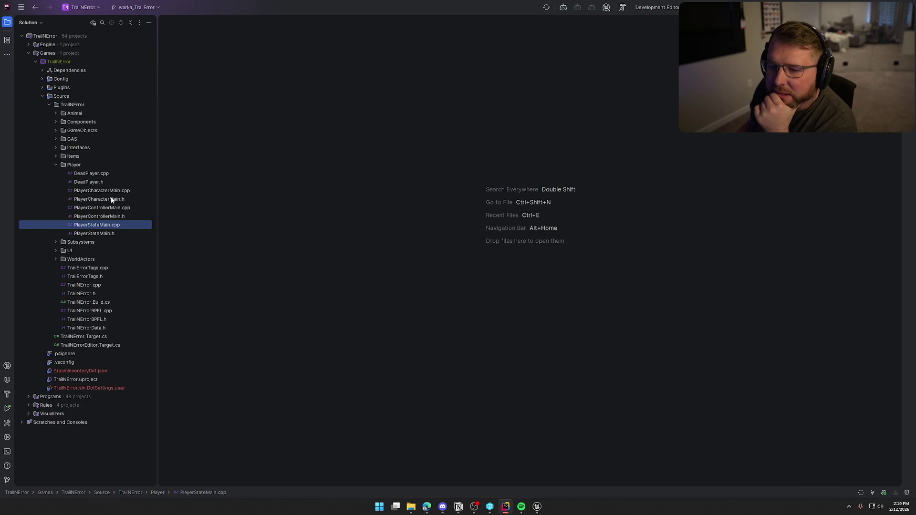
{"action": "double_click", "coordinate": [107, 209]}
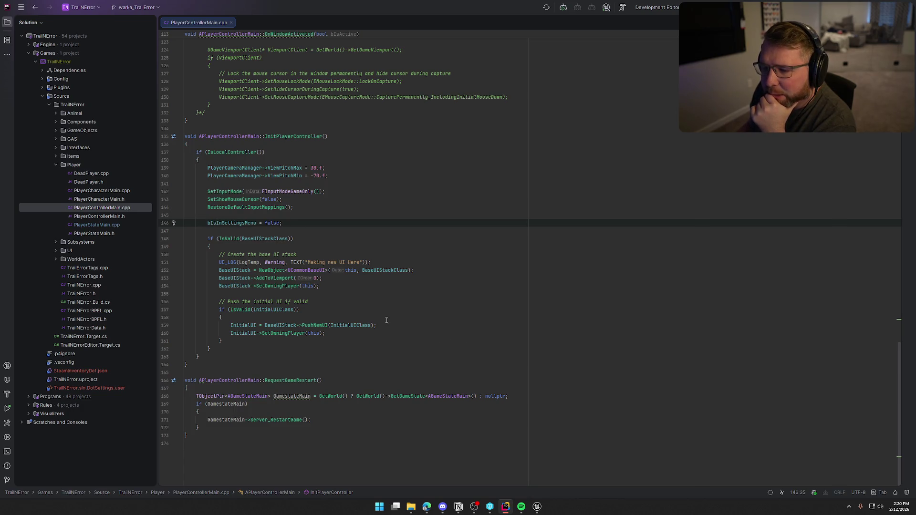
{"action": "left_click", "coordinate": [248, 207]}
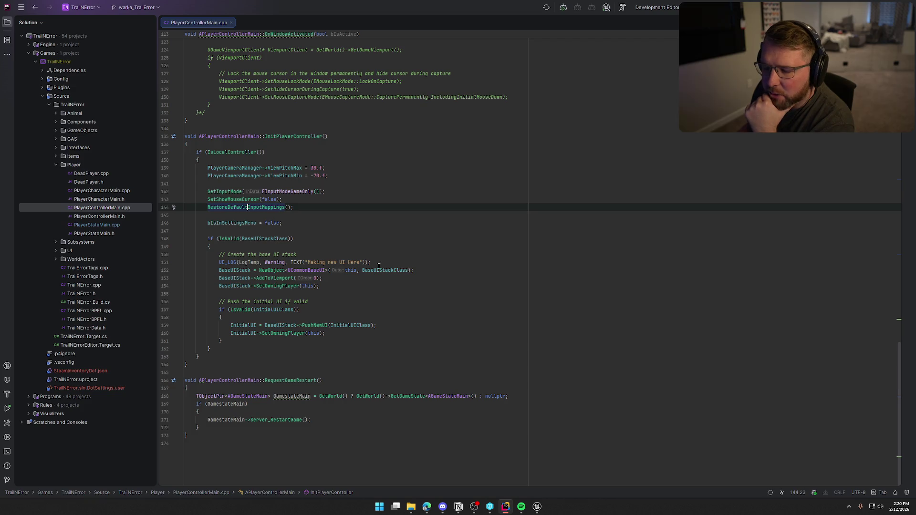
{"action": "left_click", "coordinate": [295, 209]}
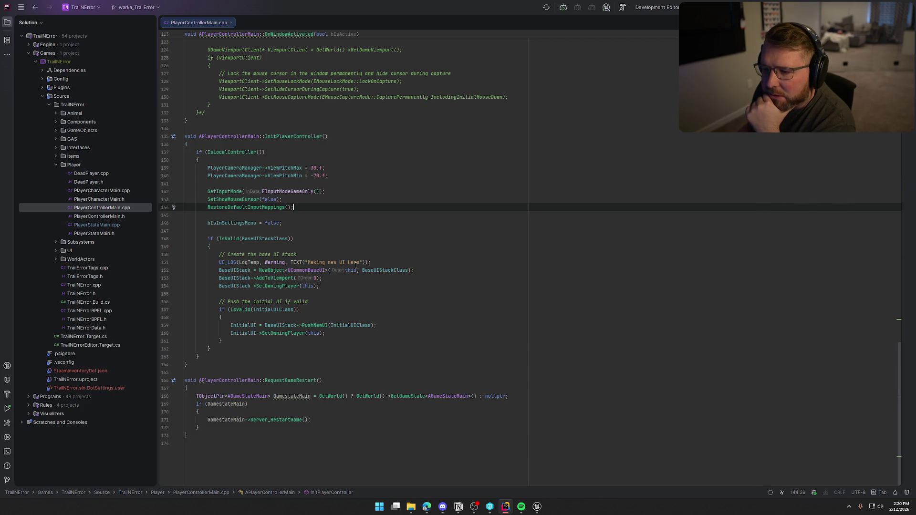
{"action": "left_click", "coordinate": [300, 137]}
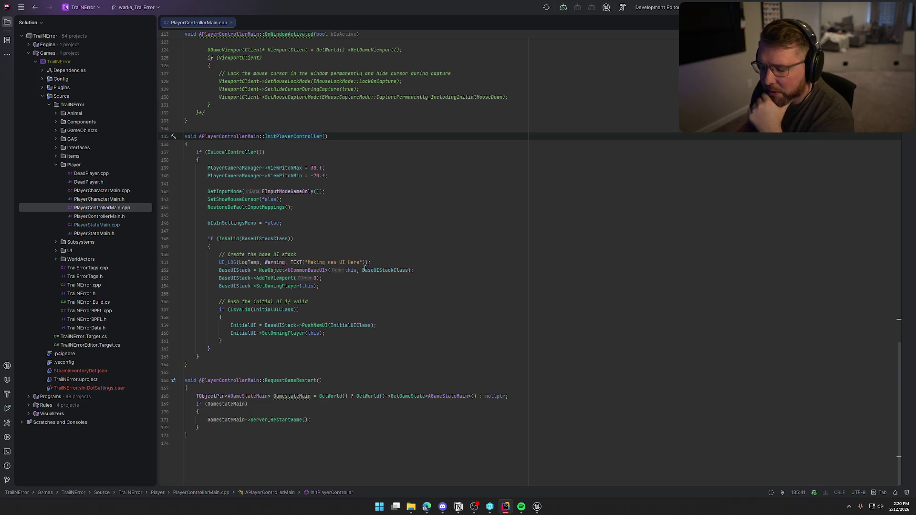
{"action": "double_click", "coordinate": [285, 136]}
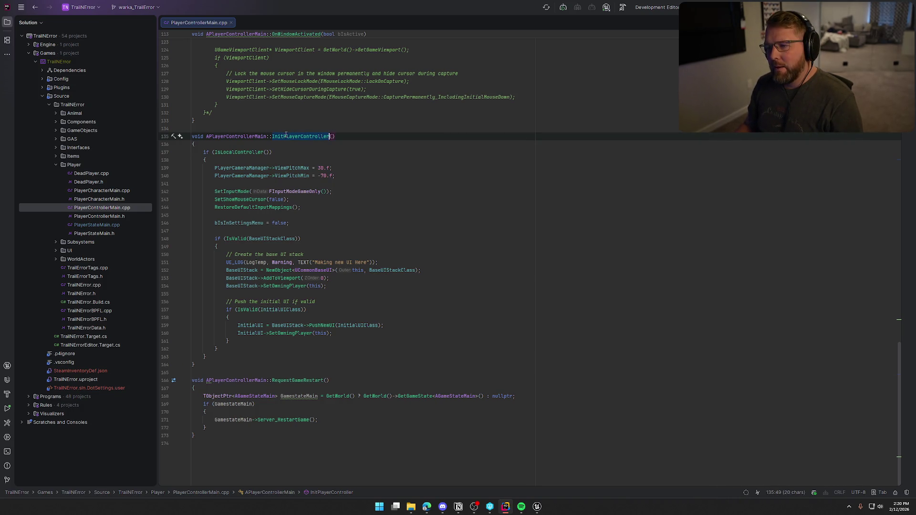
- Search the project for 'InitPlayerController()' and preview the call in PlayerCharacterMain.cpp
{"action": "key", "text": "ctrl+t"}
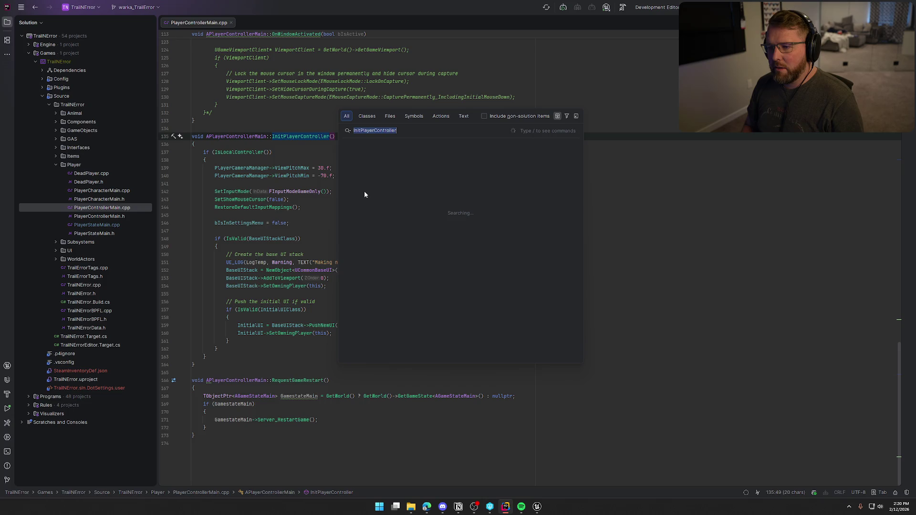
{"action": "key", "text": "End"}
{"action": "type", "text": "()"}
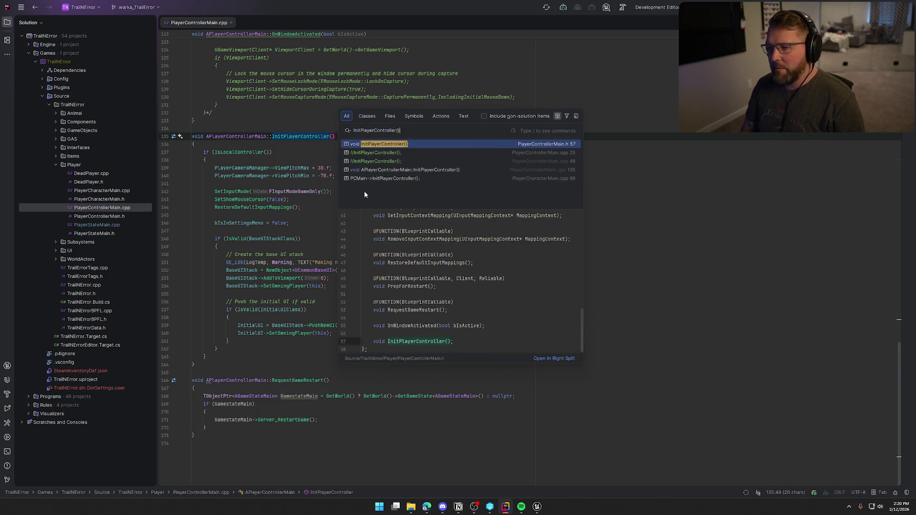
{"action": "key", "text": "Down"}
{"action": "key", "text": "Down"}
{"action": "key", "text": "Down"}
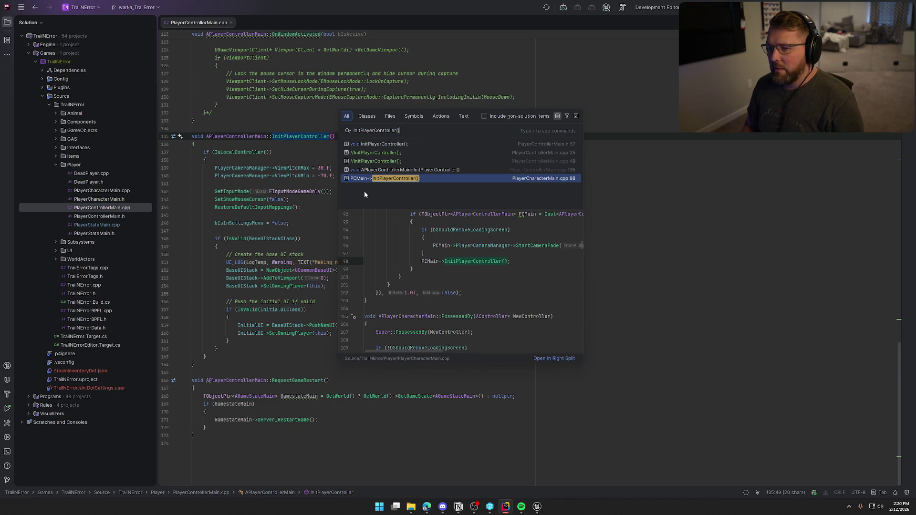
{"action": "key", "text": "Escape"}
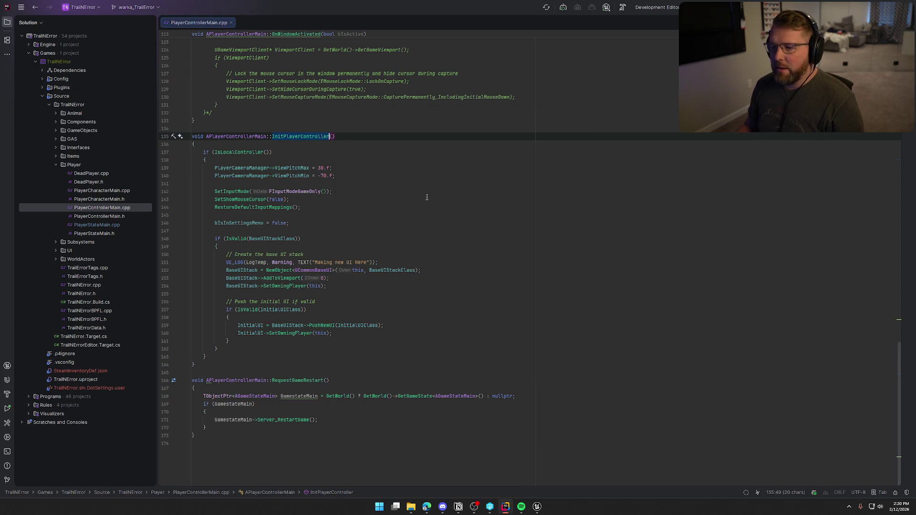
- Scroll up to PostSeamlessTravel and place the caret after its log line
{"action": "scroll", "coordinate": [312, 271], "scroll_direction": "up", "scroll_amount": 3}
{"action": "scroll", "coordinate": [312, 271], "scroll_direction": "up", "scroll_amount": 9}
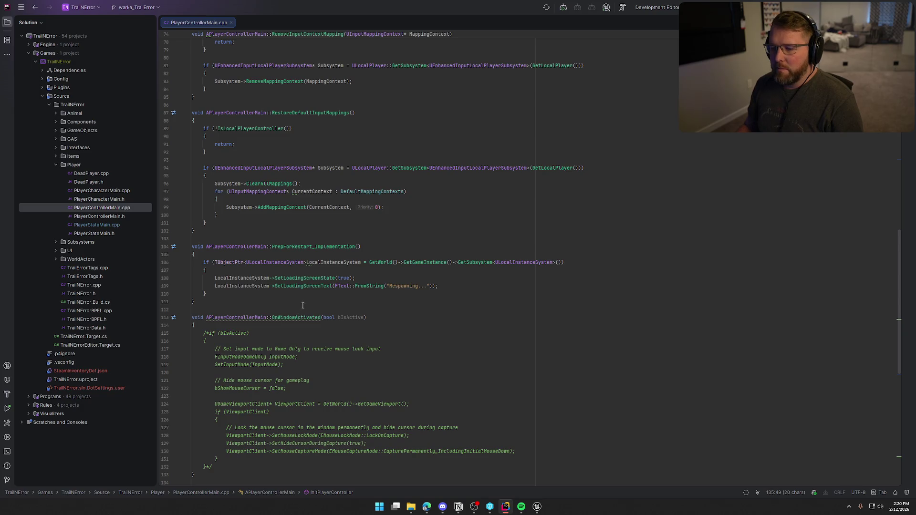
{"action": "scroll", "coordinate": [302, 305], "scroll_direction": "up", "scroll_amount": 5}
{"action": "scroll", "coordinate": [285, 352], "scroll_direction": "up", "scroll_amount": 8}
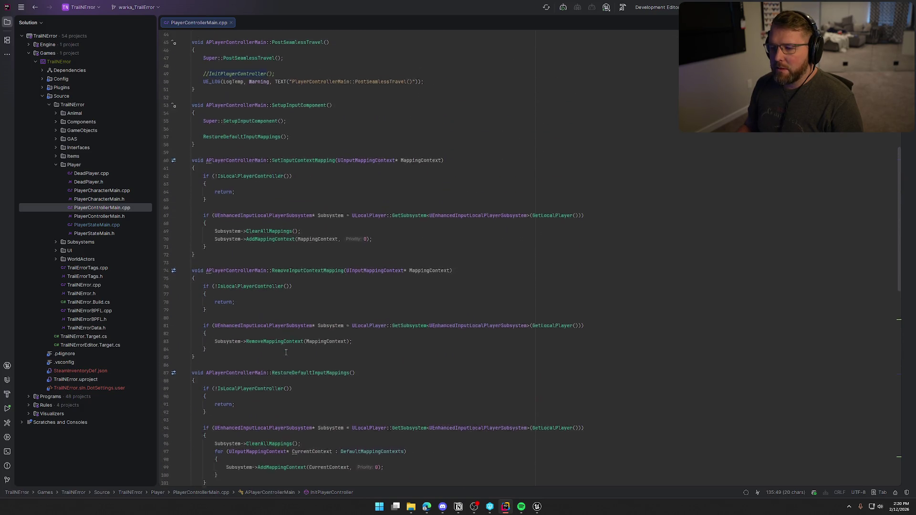
{"action": "scroll", "coordinate": [289, 325], "scroll_direction": "up", "scroll_amount": 4}
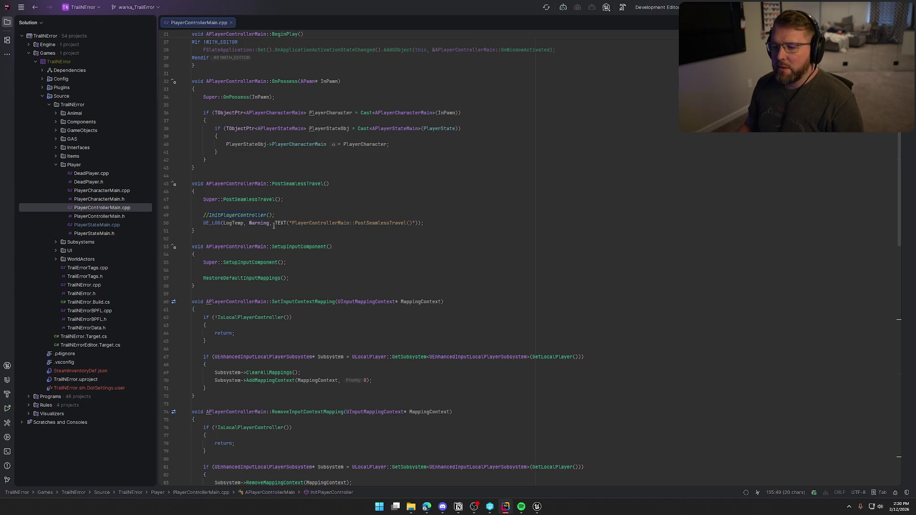
{"action": "left_click", "coordinate": [444, 223]}
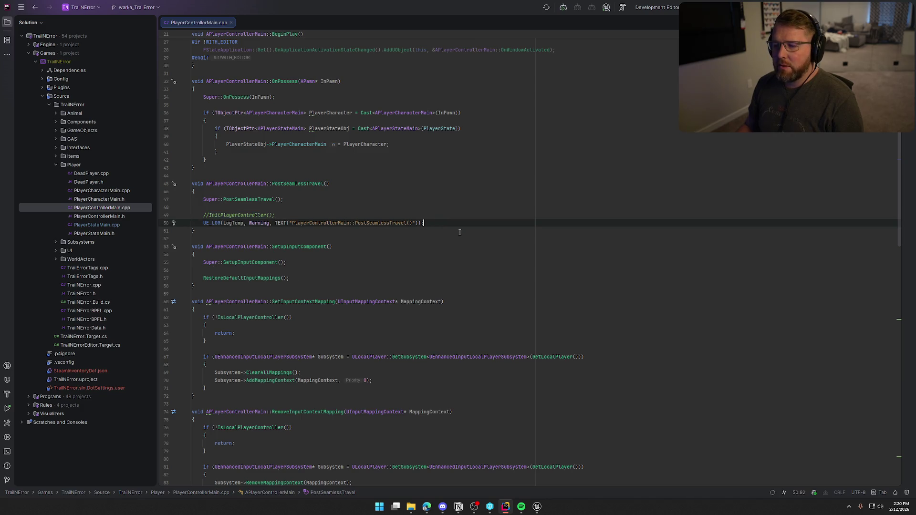
- Delete the UE_LOG line on line 50 of PostSeamlessTravel
{"action": "scroll", "coordinate": [459, 233], "scroll_direction": "up", "scroll_amount": 3}
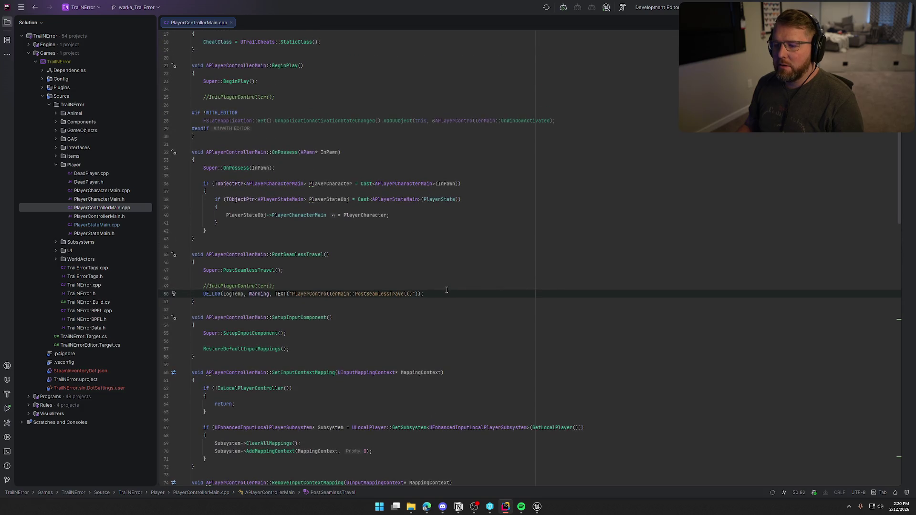
{"action": "key", "text": "shift+Home"}
{"action": "key", "text": "BackSpace"}
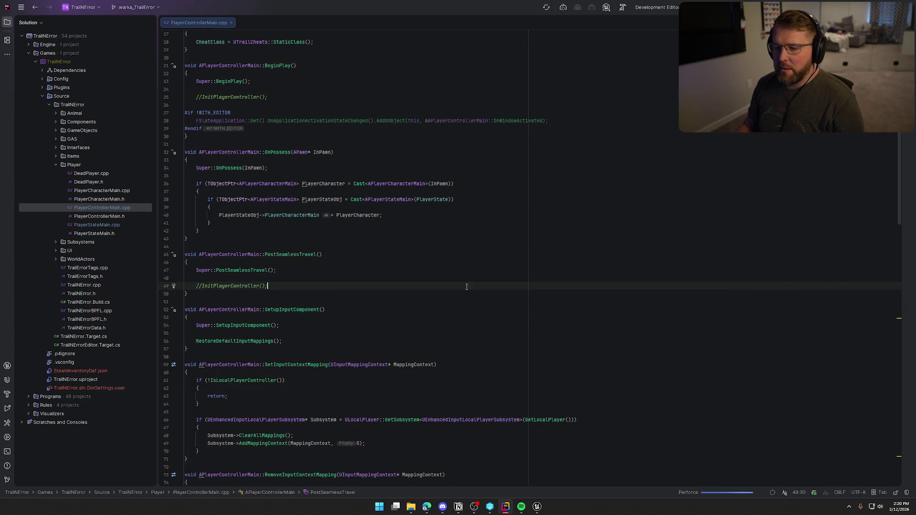
{"action": "key", "text": "BackSpace"}
{"action": "scroll", "coordinate": [354, 315], "scroll_direction": "up", "scroll_amount": 4}
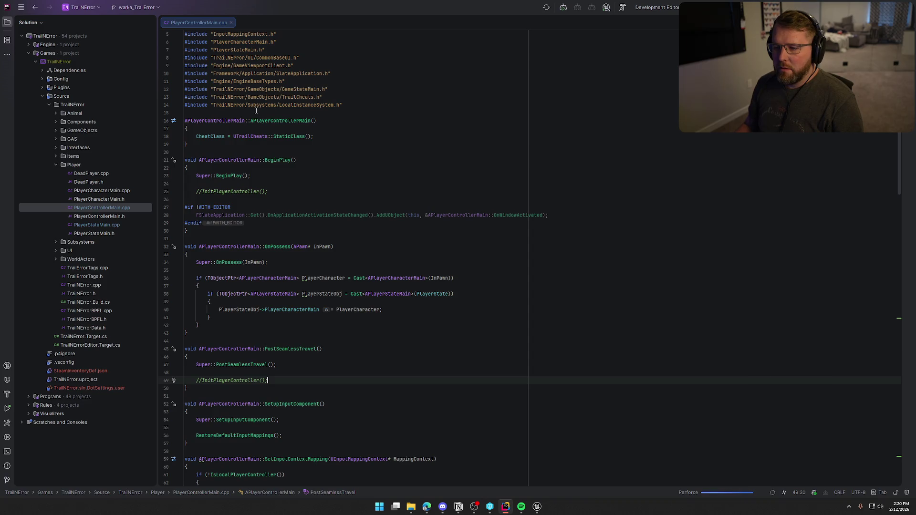
{"action": "scroll", "coordinate": [268, 298], "scroll_direction": "down", "scroll_amount": 5}
- Review the inner if-block in OnPossess, then switch back to Unreal Editor
{"action": "left_click_drag", "start_coordinate": [218, 200], "coordinate": [205, 168]}
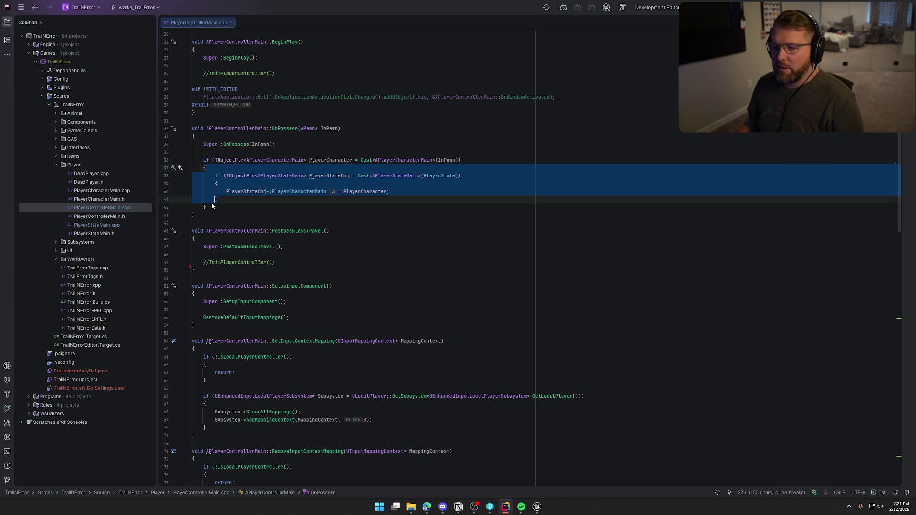
{"action": "key", "text": "ctrl+w"}
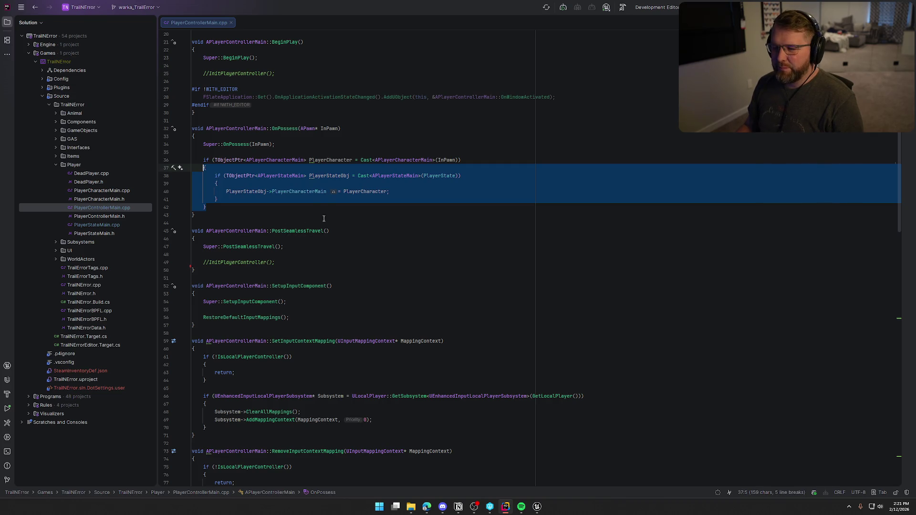
{"action": "left_click", "coordinate": [352, 207]}
{"action": "scroll", "coordinate": [437, 265], "scroll_direction": "down", "scroll_amount": 3}
{"action": "scroll", "coordinate": [436, 265], "scroll_direction": "down", "scroll_amount": 1}
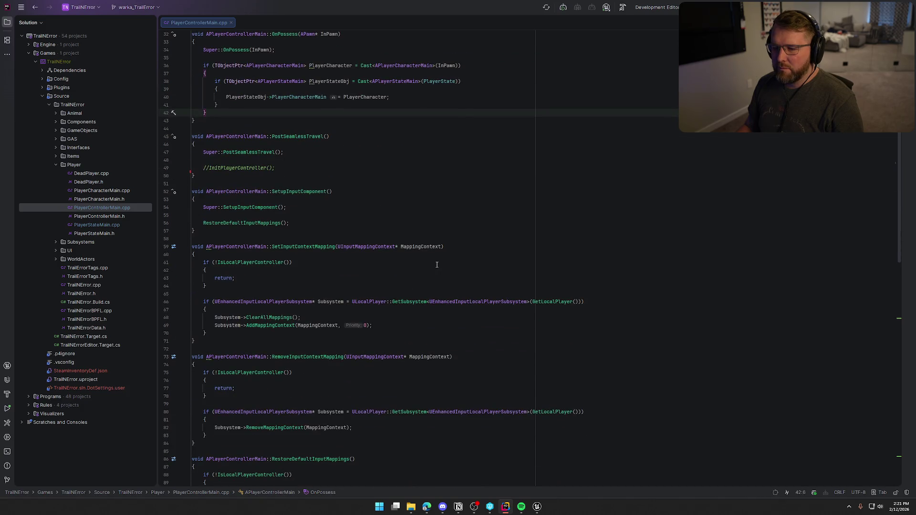
{"action": "scroll", "coordinate": [442, 264], "scroll_direction": "up", "scroll_amount": 6}
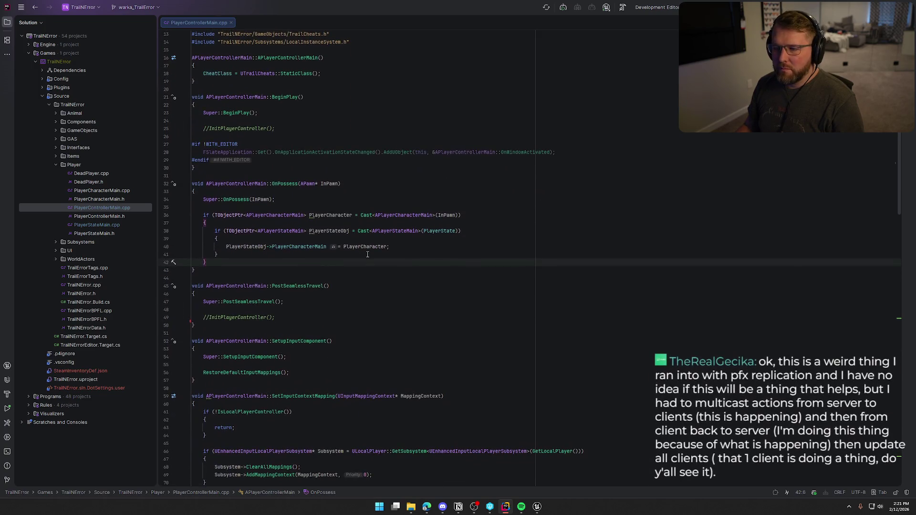
{"action": "scroll", "coordinate": [477, 276], "scroll_direction": "down", "scroll_amount": 8}
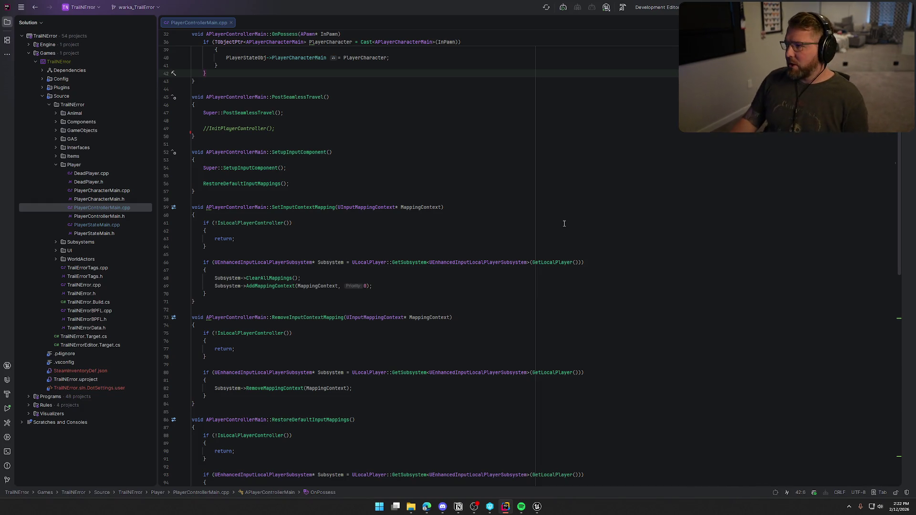
{"action": "left_click", "coordinate": [537, 506]}
- Orbit the TrailMap viewport around the wagon and oxen
{"action": "left_click", "coordinate": [55, 14]}
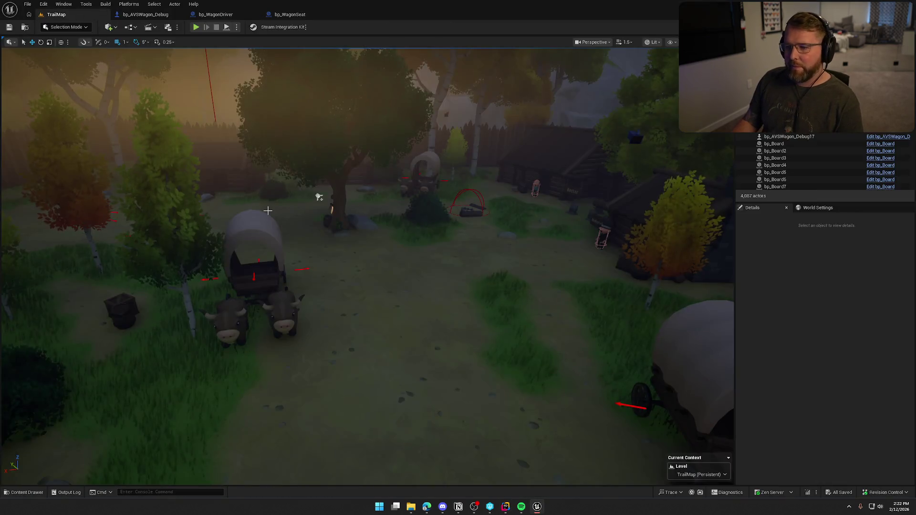
{"action": "scroll", "coordinate": [337, 198], "scroll_direction": "down", "scroll_amount": 5}
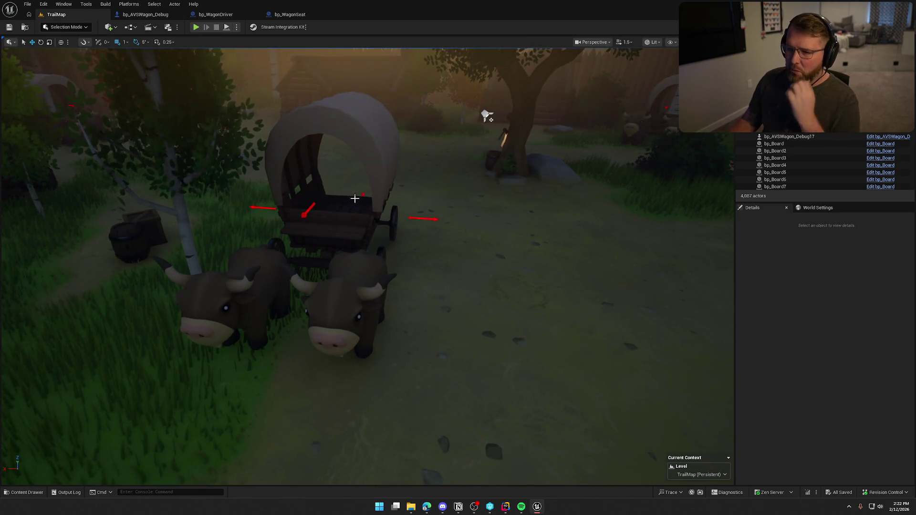
{"action": "mouse_move", "coordinate": [317, 163]}
{"action": "left_mouse_down"}
{"action": "mouse_move", "coordinate": [391, 167]}
{"action": "mouse_move", "coordinate": [372, 217]}
{"action": "left_mouse_up"}
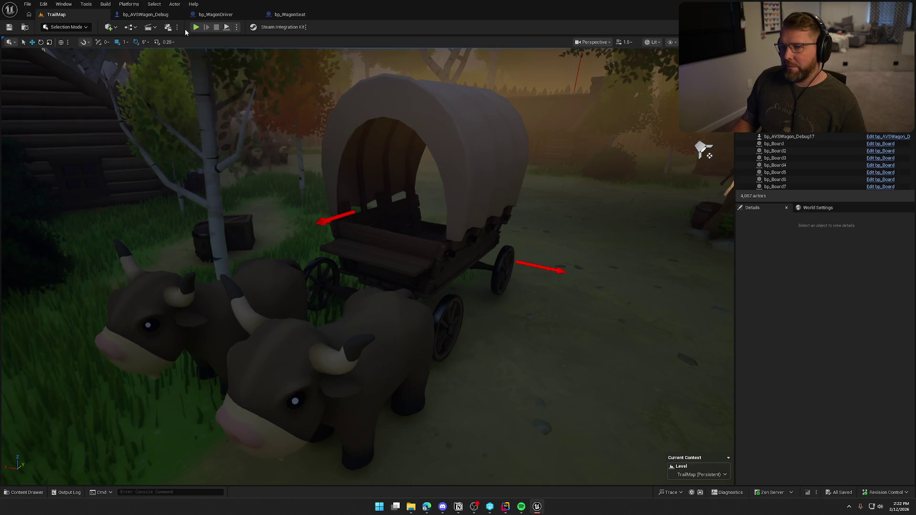
- Open the bp_AVSWagon_Debug EventGraph and pan to the SpawnActor Bp Wagon Driver node
{"action": "left_click", "coordinate": [158, 18]}
{"action": "left_click_drag", "start_coordinate": [490, 281], "coordinate": [416, 225]}
{"action": "left_click_drag", "start_coordinate": [526, 251], "coordinate": [350, 116]}
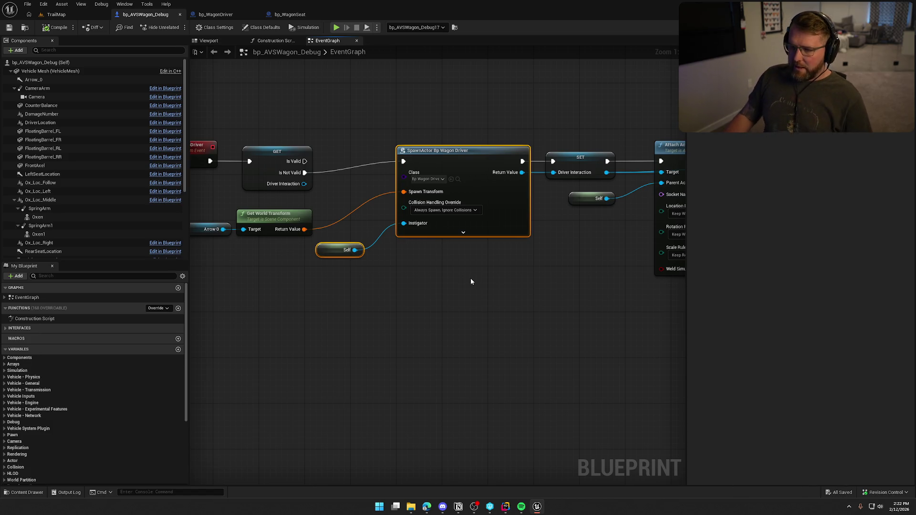
- Inspect the Event BeginPlay, Parent: BeginPlay and Setup Driver nodes in the EventGraph
{"action": "mouse_move", "coordinate": [468, 279]}
{"action": "left_mouse_down"}
{"action": "mouse_move", "coordinate": [493, 311]}
{"action": "mouse_move", "coordinate": [599, 341]}
{"action": "mouse_move", "coordinate": [316, 143]}
{"action": "mouse_move", "coordinate": [258, 143]}
{"action": "left_mouse_up"}
{"action": "mouse_move", "coordinate": [447, 129]}
{"action": "left_mouse_down"}
{"action": "mouse_move", "coordinate": [450, 143]}
{"action": "mouse_move", "coordinate": [302, 147]}
{"action": "mouse_move", "coordinate": [507, 232]}
{"action": "mouse_move", "coordinate": [519, 251]}
{"action": "mouse_move", "coordinate": [499, 382]}
{"action": "left_mouse_up"}
{"action": "left_click", "coordinate": [506, 232]}
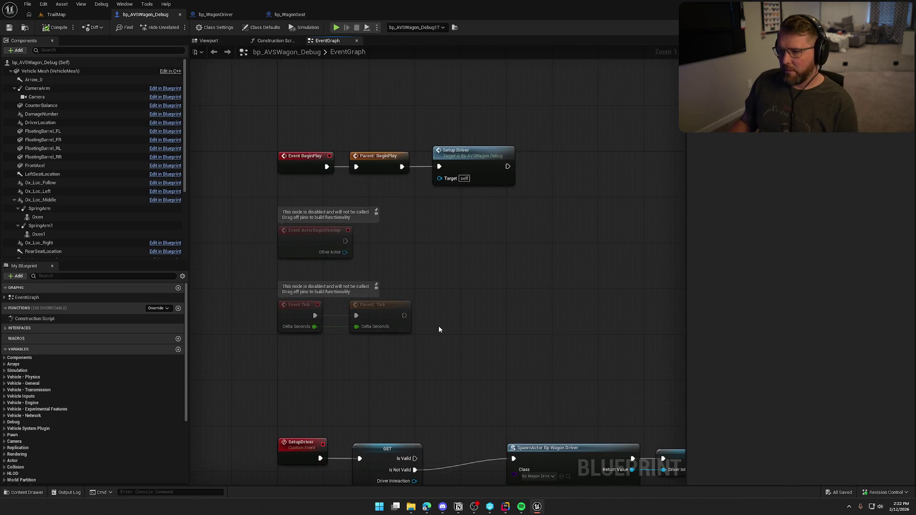
{"action": "left_click_drag", "start_coordinate": [420, 311], "coordinate": [422, 162]}
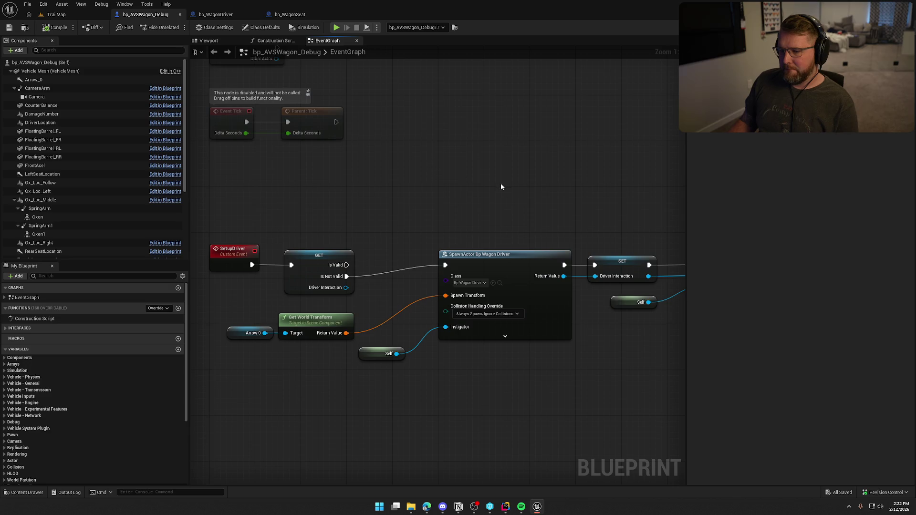
{"action": "mouse_move", "coordinate": [594, 195]}
{"action": "left_mouse_down"}
{"action": "mouse_move", "coordinate": [352, 158]}
{"action": "mouse_move", "coordinate": [182, 145]}
{"action": "left_mouse_up"}
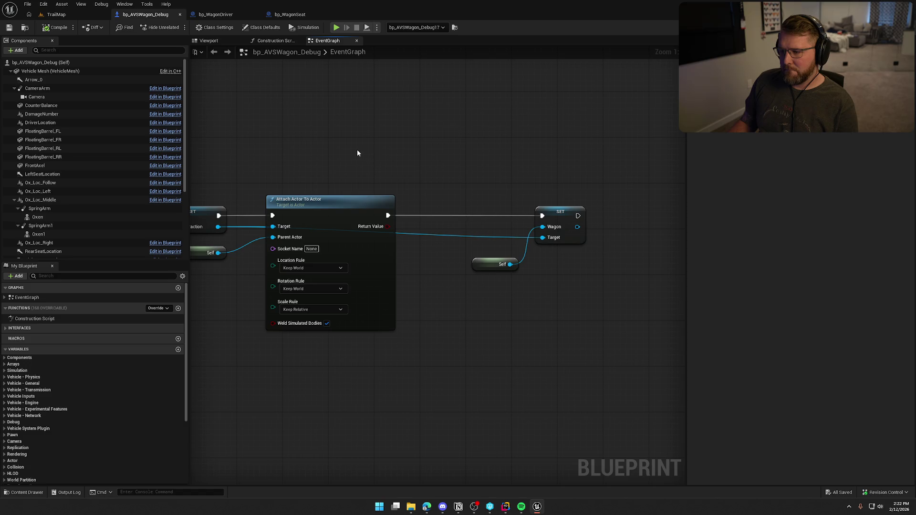
{"action": "mouse_move", "coordinate": [259, 159]}
{"action": "left_mouse_down"}
{"action": "mouse_move", "coordinate": [519, 351]}
{"action": "mouse_move", "coordinate": [513, 362]}
{"action": "mouse_move", "coordinate": [516, 261]}
{"action": "mouse_move", "coordinate": [475, 149]}
{"action": "mouse_move", "coordinate": [507, 200]}
{"action": "left_mouse_up"}
{"action": "left_click", "coordinate": [413, 124]}
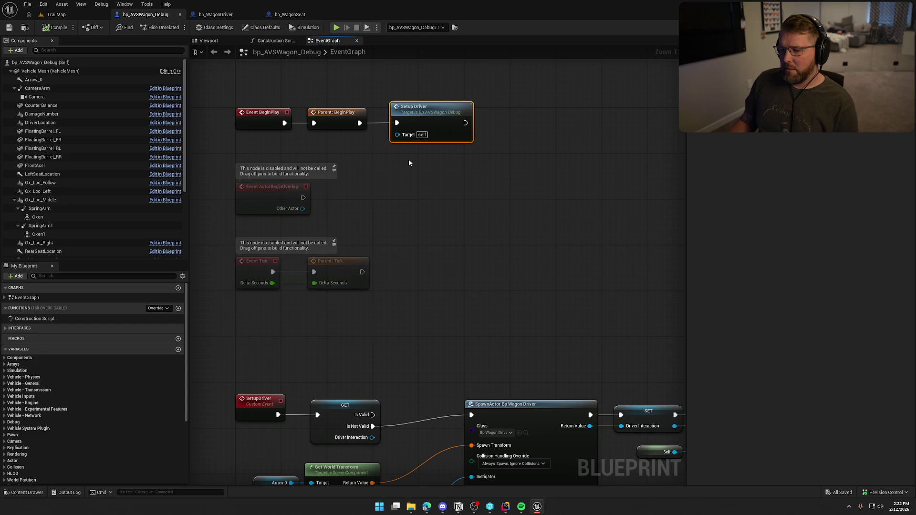
{"action": "left_click_drag", "start_coordinate": [483, 200], "coordinate": [242, 90]}
{"action": "left_click", "coordinate": [436, 158]}
{"action": "mouse_move", "coordinate": [443, 155]}
{"action": "left_mouse_down"}
{"action": "mouse_move", "coordinate": [234, 106]}
{"action": "mouse_move", "coordinate": [228, 97]}
{"action": "left_mouse_up"}
- Review the SetupDriver spawn chain and DriverInteraction variable, then return to the TrailMap level
{"action": "left_click_drag", "start_coordinate": [228, 383], "coordinate": [396, 442]}
{"action": "left_click", "coordinate": [430, 114]}
{"action": "left_click", "coordinate": [525, 295]}
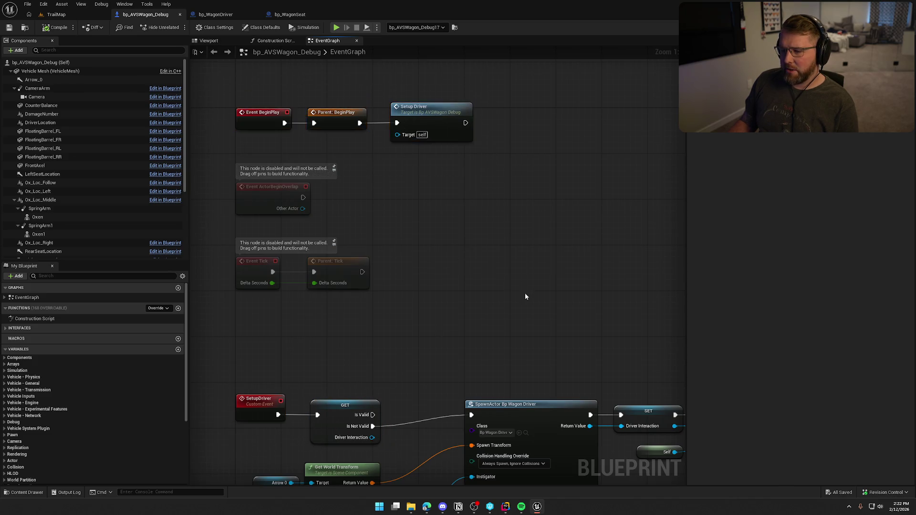
{"action": "left_click_drag", "start_coordinate": [519, 335], "coordinate": [492, 180]}
{"action": "left_click_drag", "start_coordinate": [270, 217], "coordinate": [647, 408]}
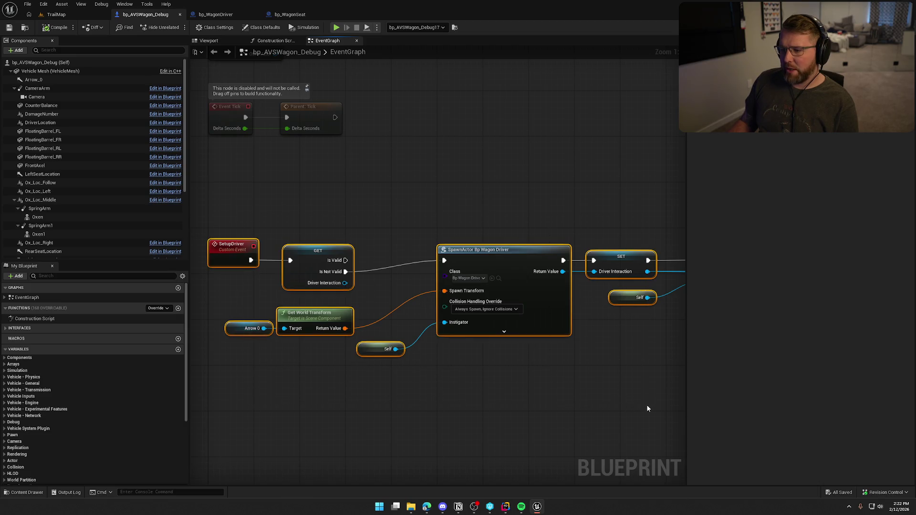
{"action": "left_click", "coordinate": [554, 385]}
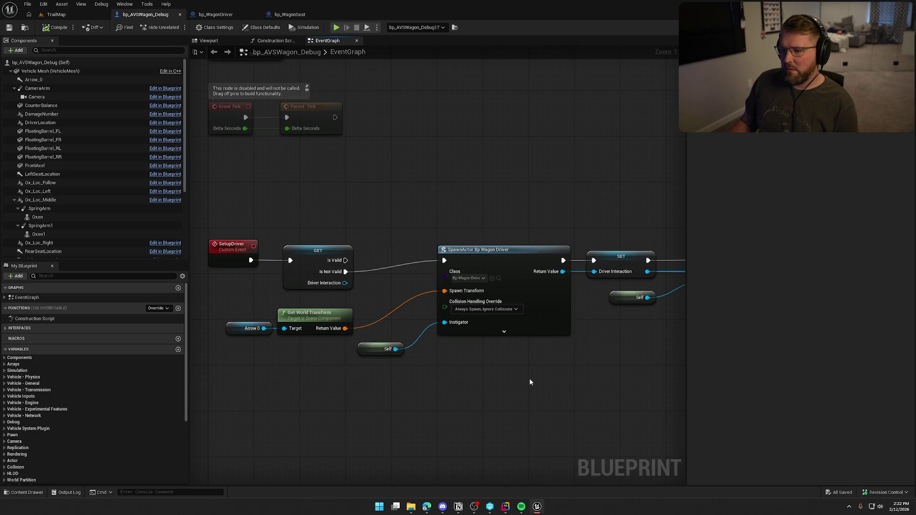
{"action": "left_click", "coordinate": [458, 268]}
{"action": "left_click_drag", "start_coordinate": [577, 386], "coordinate": [422, 386]}
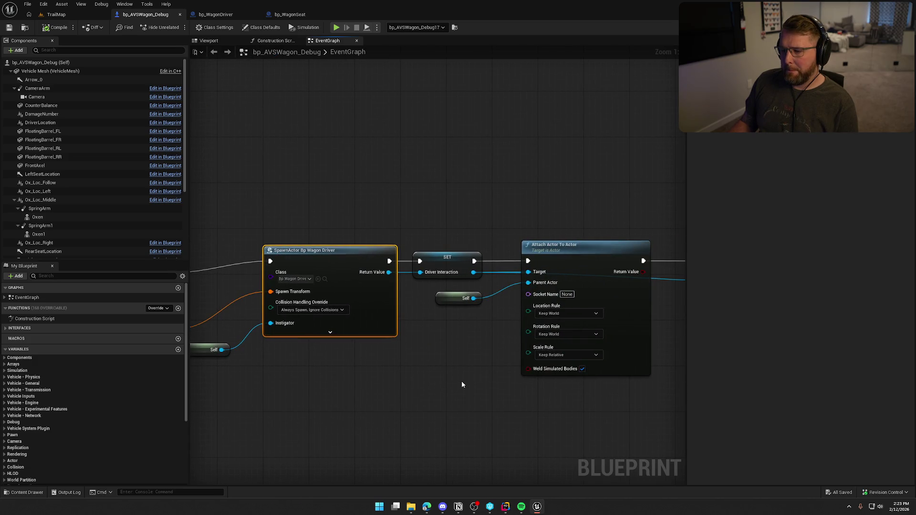
{"action": "scroll", "coordinate": [73, 431], "scroll_direction": "down", "scroll_amount": 5}
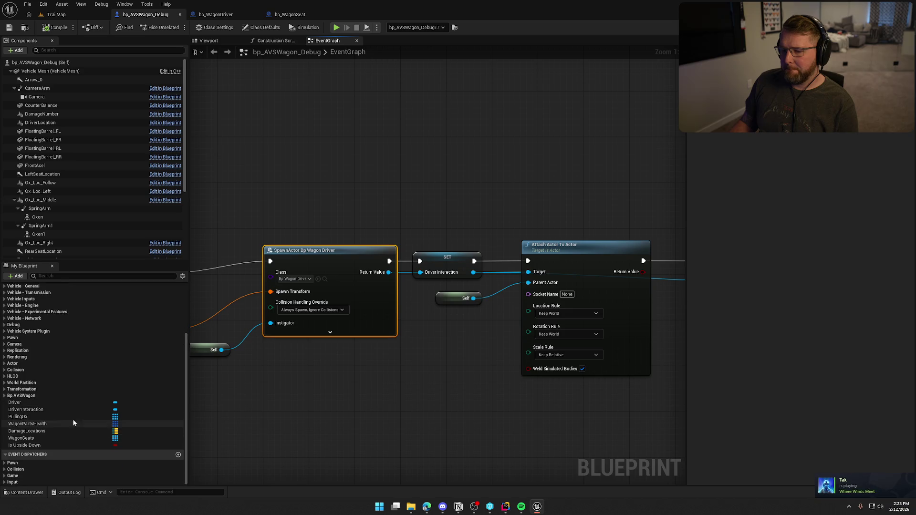
{"action": "left_click", "coordinate": [49, 410]}
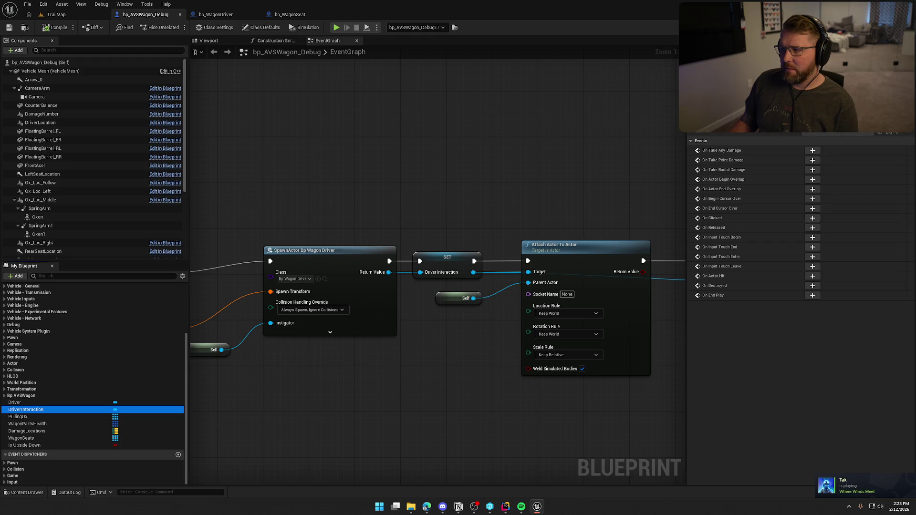
{"action": "mouse_move", "coordinate": [416, 381]}
{"action": "left_mouse_down"}
{"action": "mouse_move", "coordinate": [446, 388]}
{"action": "mouse_move", "coordinate": [130, 382]}
{"action": "mouse_move", "coordinate": [281, 414]}
{"action": "mouse_move", "coordinate": [474, 432]}
{"action": "mouse_move", "coordinate": [581, 385]}
{"action": "mouse_move", "coordinate": [554, 398]}
{"action": "mouse_move", "coordinate": [542, 259]}
{"action": "left_mouse_up"}
{"action": "left_click", "coordinate": [56, 14]}
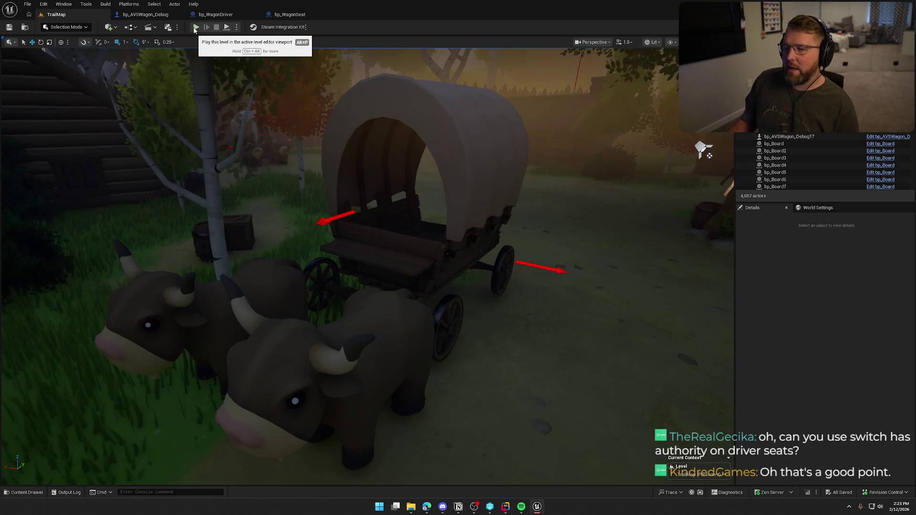
{"action": "left_click", "coordinate": [236, 27]}
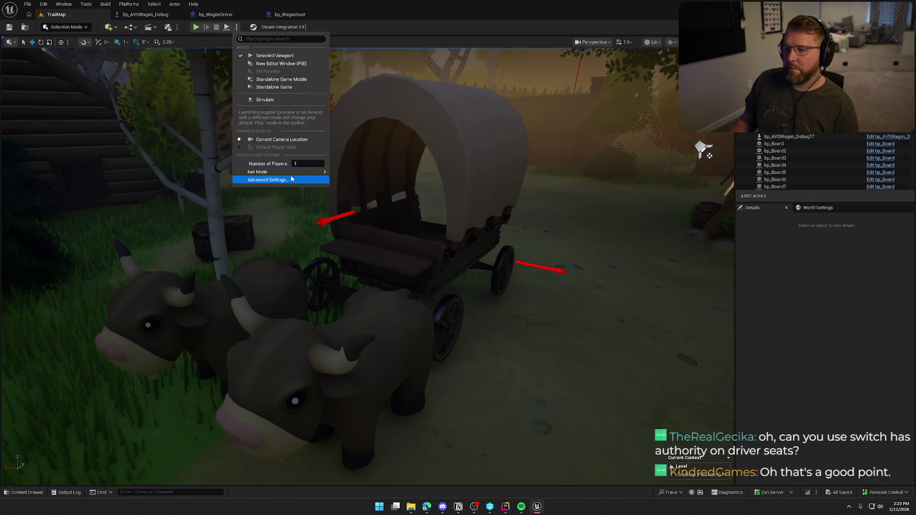
{"action": "left_click", "coordinate": [196, 31]}
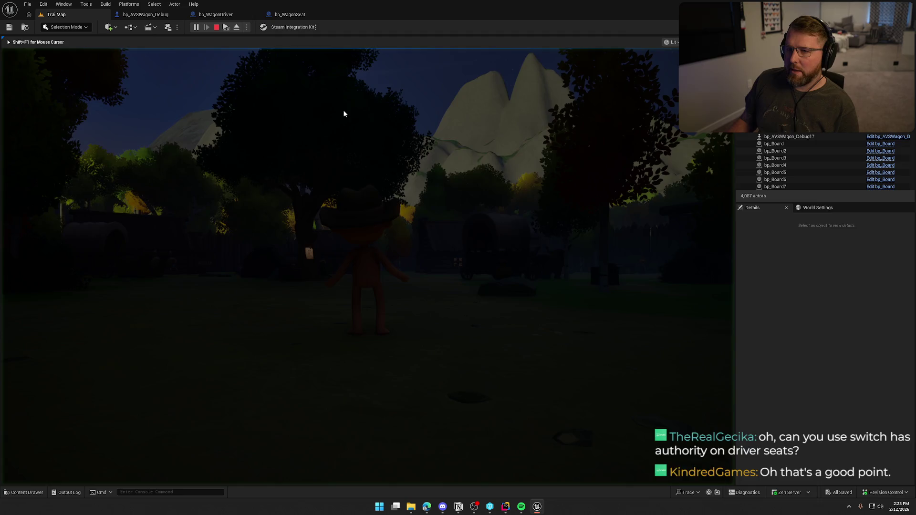
{"action": "key", "text": "Escape"}
{"action": "left_click", "coordinate": [237, 27]}
{"action": "left_click", "coordinate": [258, 178]}
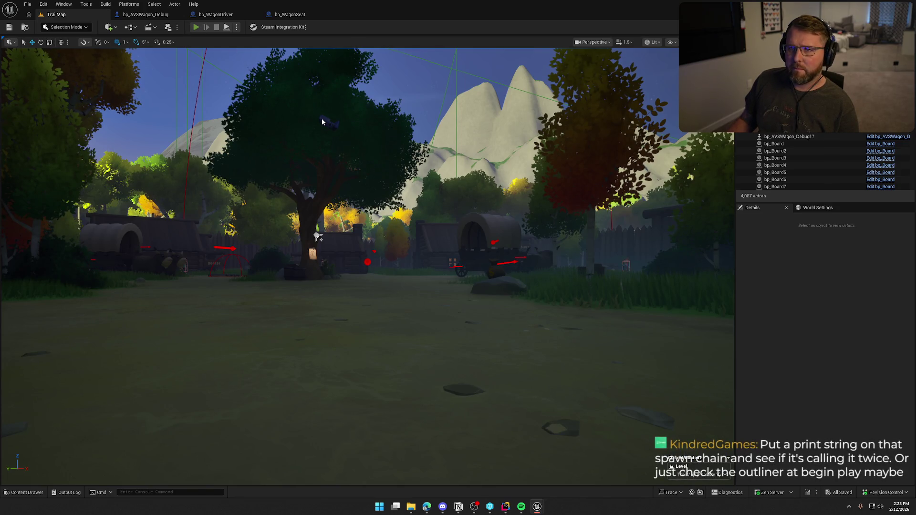
{"action": "key", "text": "alt+p"}
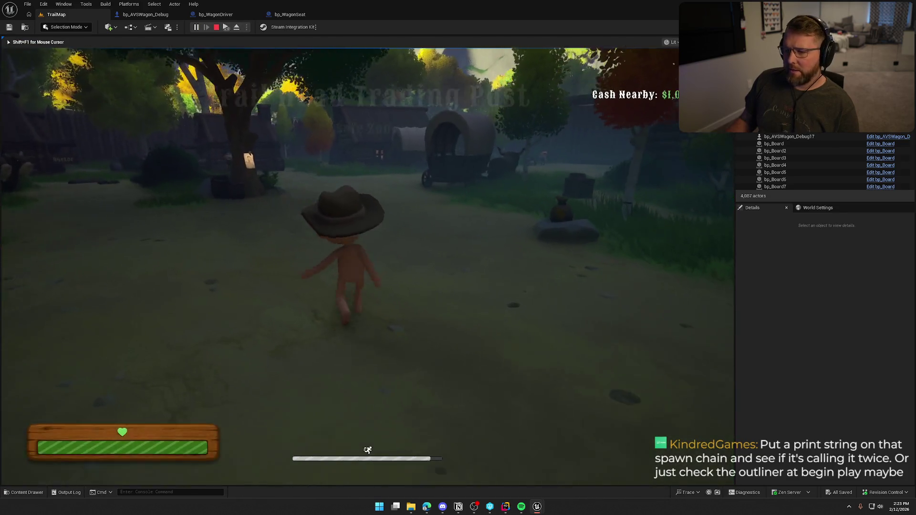
{"action": "key", "text": "super"}
{"action": "key", "text": "super"}
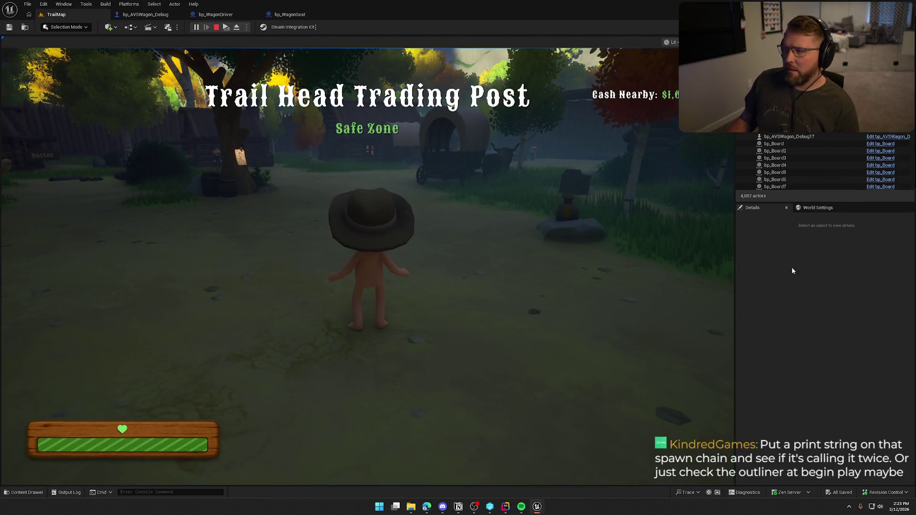
{"action": "left_click", "coordinate": [694, 276]}
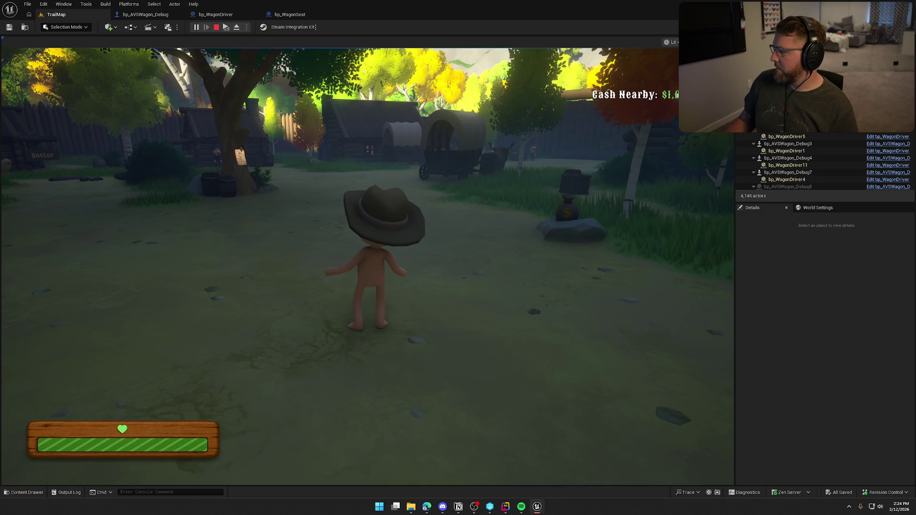
{"action": "key", "text": "Escape"}
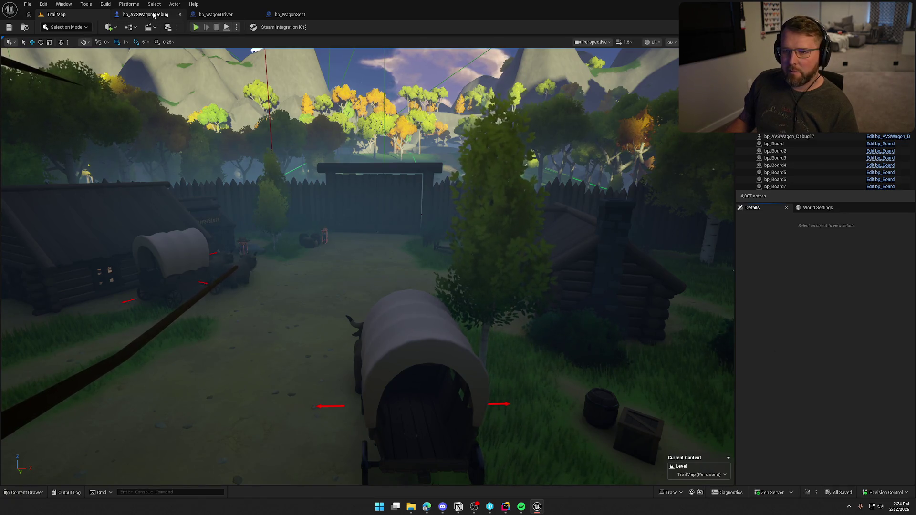
- Add a Print String reading 'Create driver Interaction' right after the SetupDriver event
{"action": "left_click", "coordinate": [146, 14]}
{"action": "left_click_drag", "start_coordinate": [490, 302], "coordinate": [467, 232]}
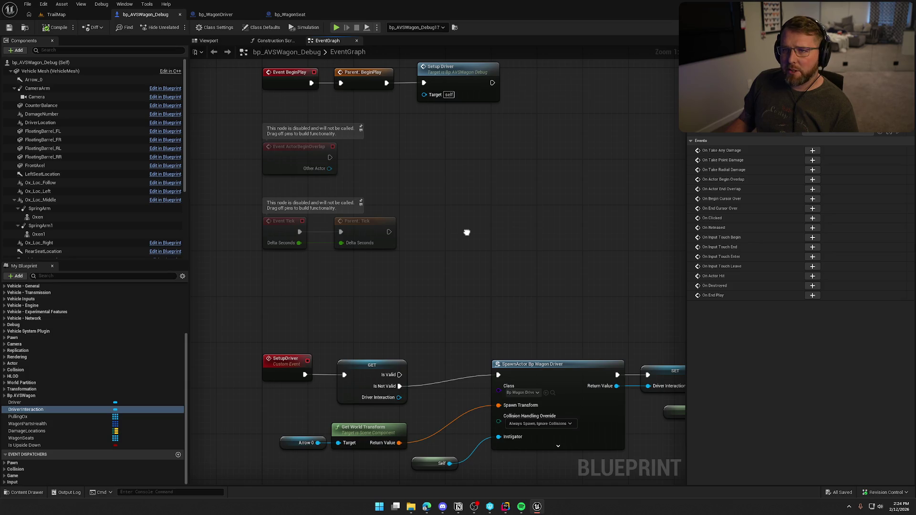
{"action": "left_click_drag", "start_coordinate": [466, 232], "coordinate": [436, 84]}
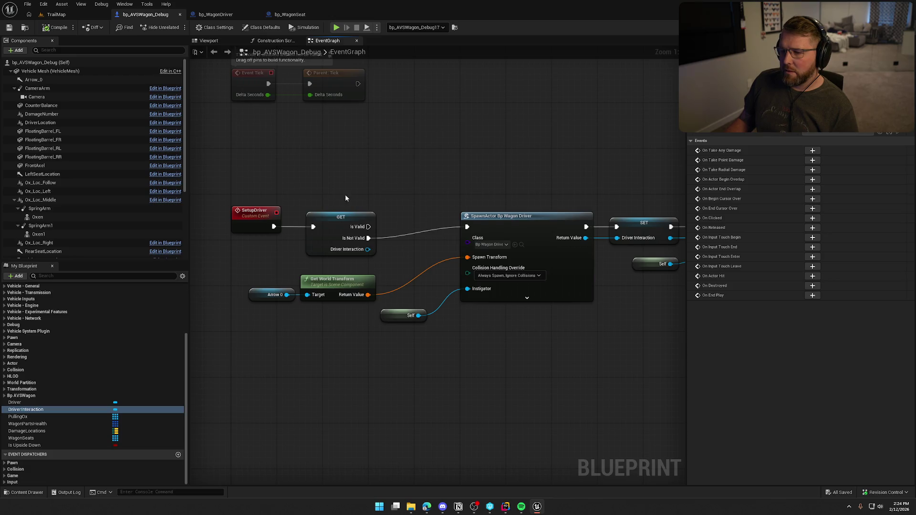
{"action": "mouse_move", "coordinate": [273, 226]}
{"action": "left_mouse_down"}
{"action": "mouse_move", "coordinate": [305, 153]}
{"action": "mouse_move", "coordinate": [291, 124]}
{"action": "left_mouse_up"}
{"action": "type", "text": "prin"}
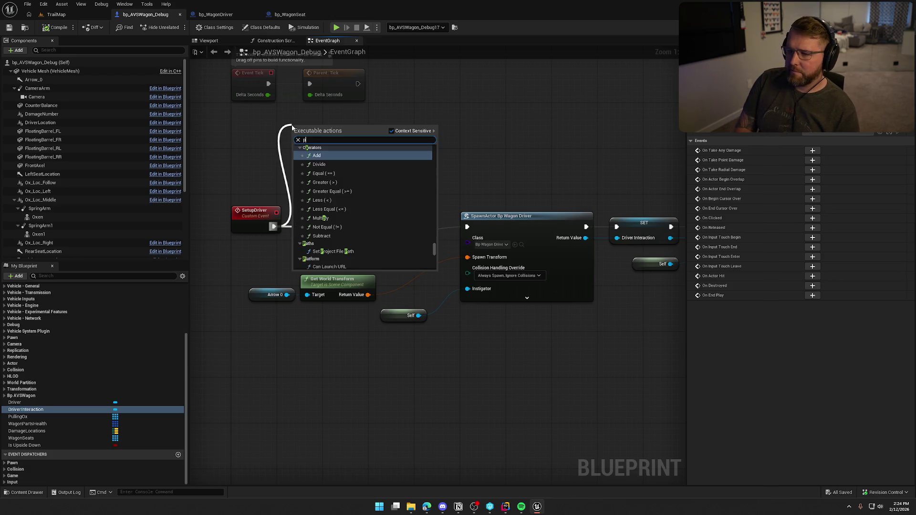
{"action": "key", "text": "Return"}
{"action": "type", "text": "Create"}
{"action": "key", "text": "Return"}
{"action": "type", "text": "driver In"}
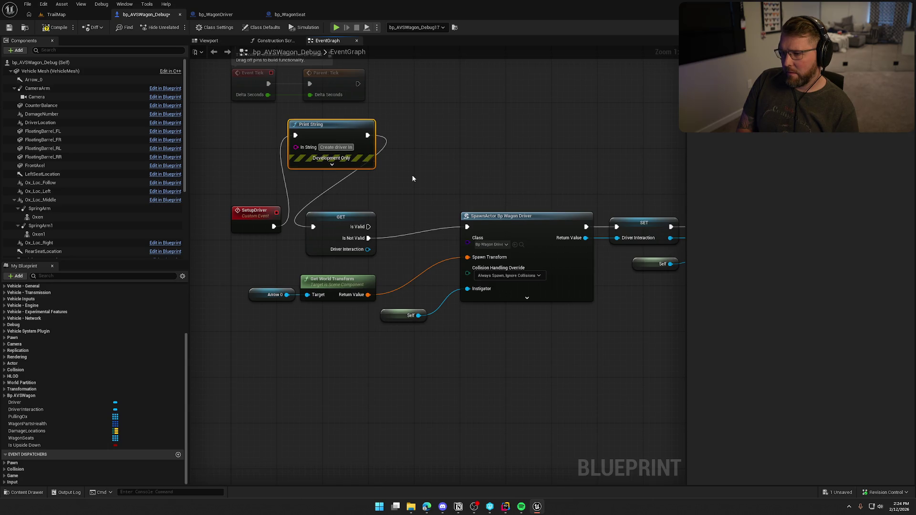
{"action": "type", "text": "teraction"}
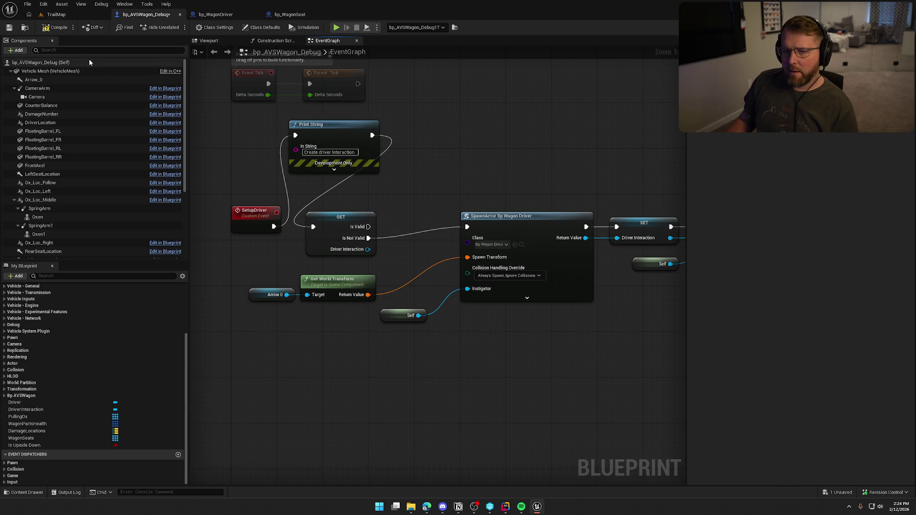
- Save and check out bp_AVSWagon_Debug, then show the Maps folder from the TrailMap level
{"action": "key", "text": "ctrl+s"}
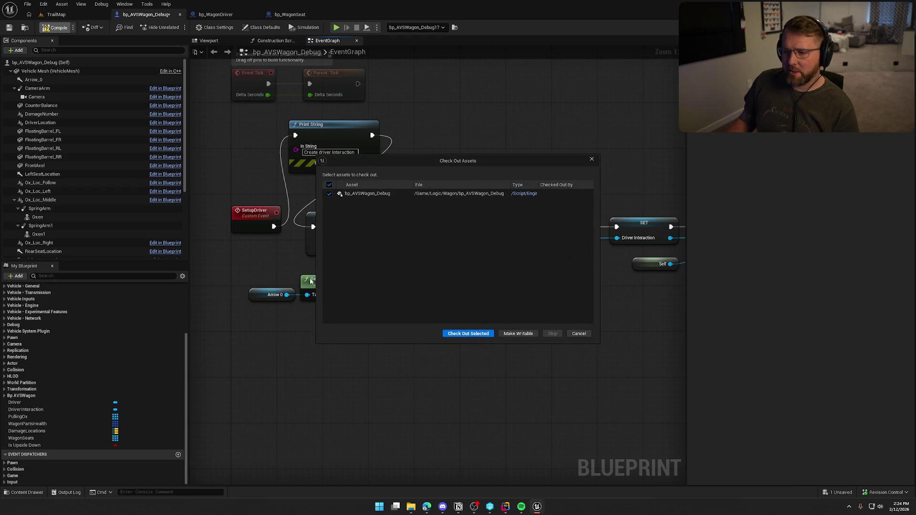
{"action": "left_click", "coordinate": [484, 334]}
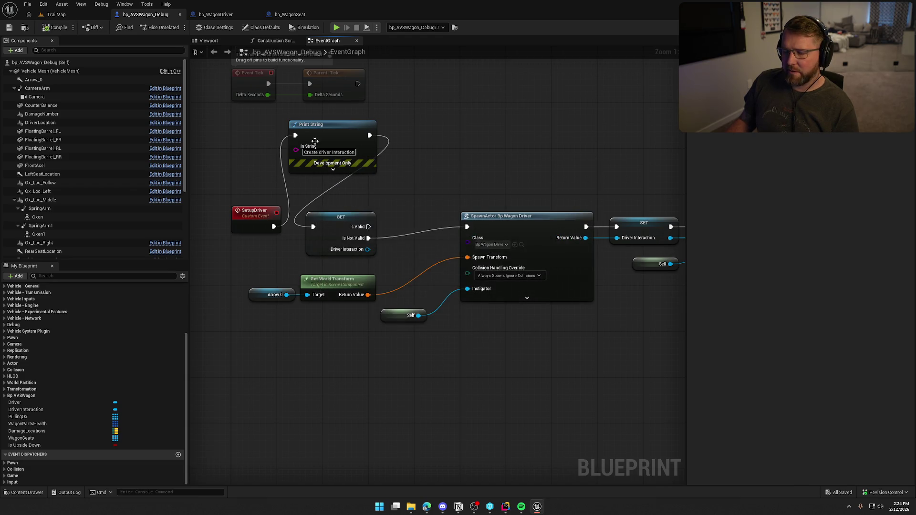
{"action": "left_click", "coordinate": [71, 15]}
{"action": "key", "text": "ctrl+space"}
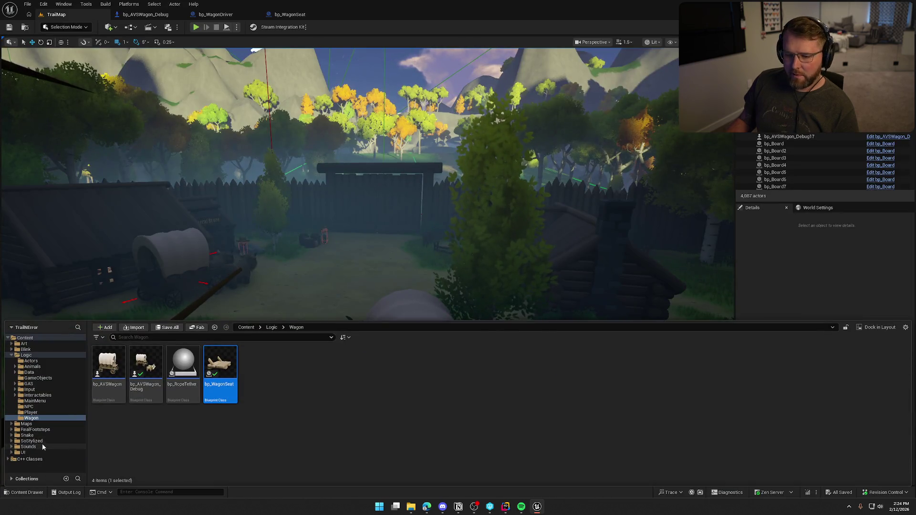
{"action": "left_click", "coordinate": [43, 424]}
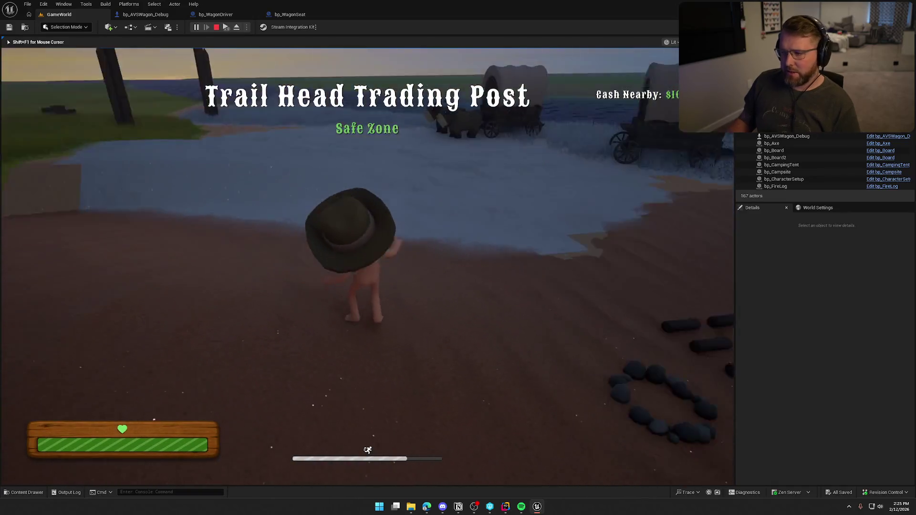
- Run the two-player playtest, stop it, and go back to bp_AVSWagon_Debug's EventGraph
{"action": "key", "text": "super"}
{"action": "key", "text": "super"}
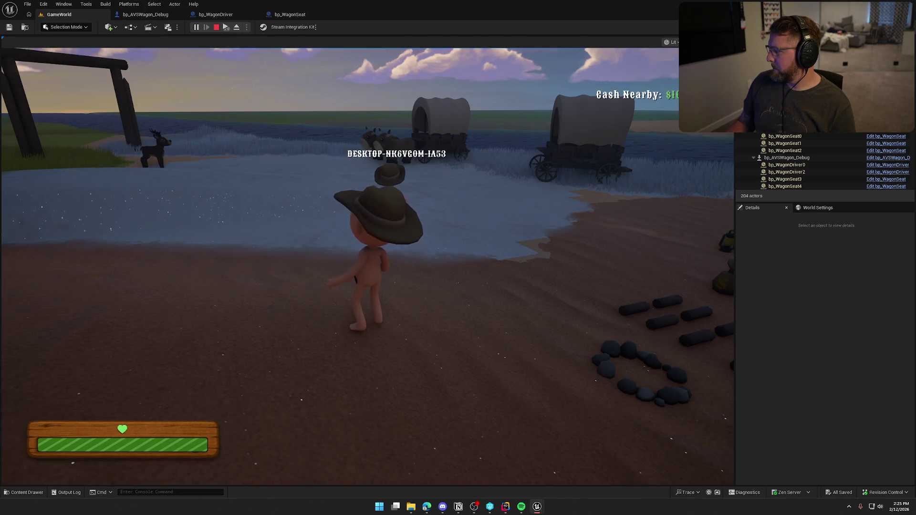
{"action": "key", "text": "Escape"}
{"action": "left_click", "coordinate": [145, 14]}
- Insert a Switch Has Authority node between Parent: BeginPlay and Setup Driver
{"action": "scroll", "coordinate": [442, 240], "scroll_direction": "down", "scroll_amount": 5}
{"action": "left_click_drag", "start_coordinate": [405, 147], "coordinate": [524, 147]}
{"action": "left_click_drag", "start_coordinate": [320, 164], "coordinate": [350, 172]}
{"action": "type", "text": "swi"}
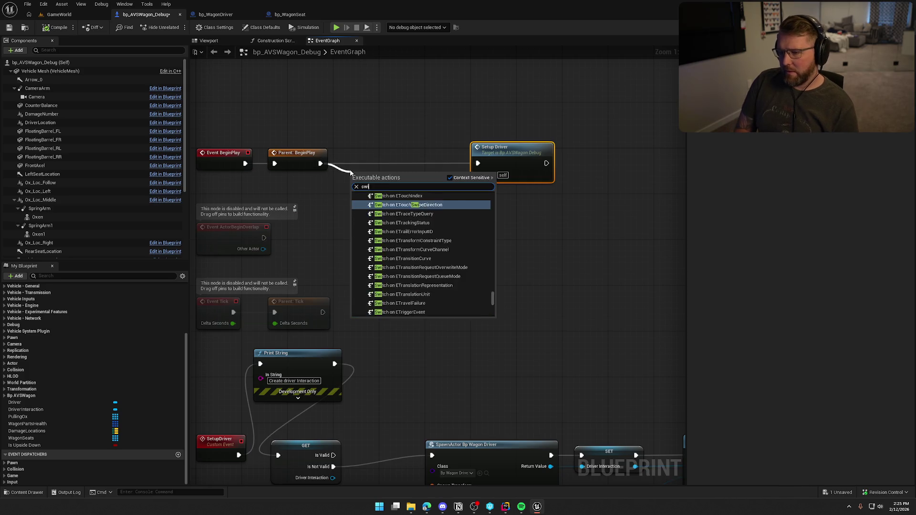
{"action": "type", "text": "t has"}
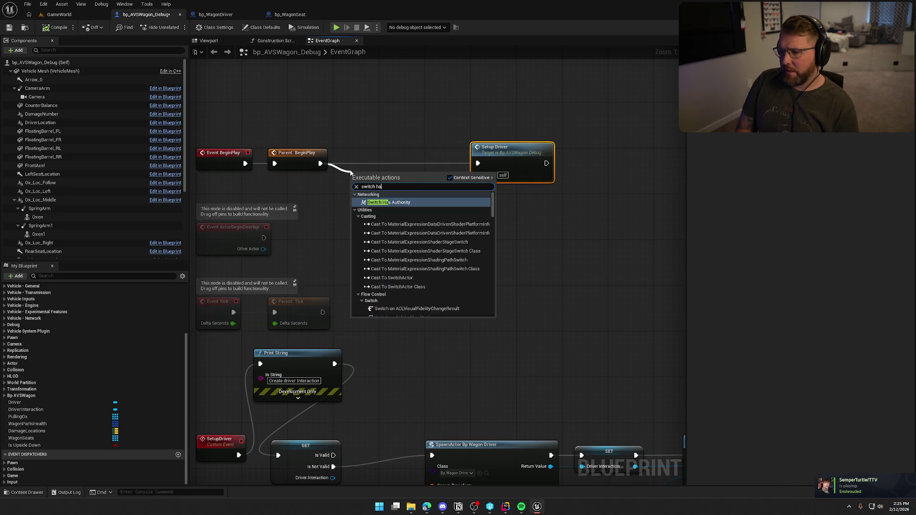
{"action": "key", "text": "Return"}
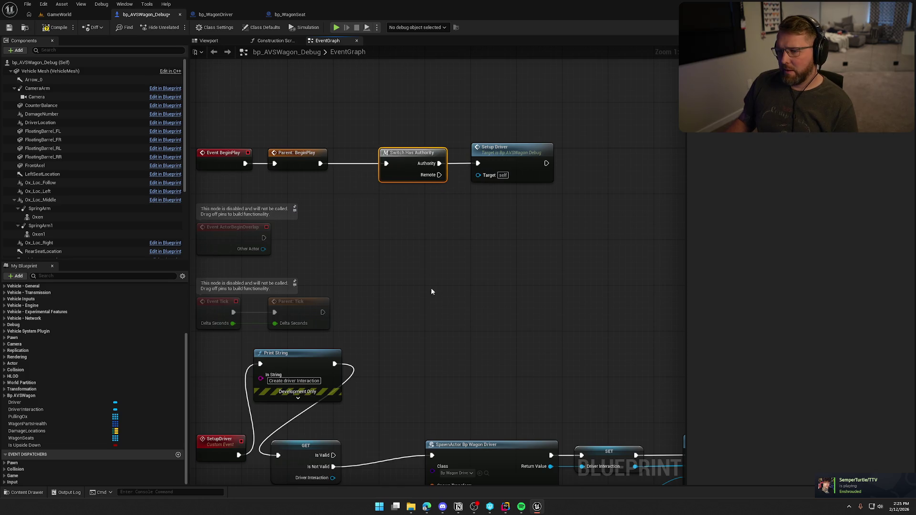
- Review the SET, SpawnActor and Attach Actor To Actor nodes, then save the Blueprint
{"action": "mouse_move", "coordinate": [433, 165]}
{"action": "left_mouse_down"}
{"action": "mouse_move", "coordinate": [540, 266]}
{"action": "mouse_move", "coordinate": [528, 283]}
{"action": "mouse_move", "coordinate": [227, 285]}
{"action": "left_mouse_up"}
{"action": "left_click_drag", "start_coordinate": [491, 200], "coordinate": [573, 327]}
{"action": "mouse_move", "coordinate": [550, 224]}
{"action": "left_mouse_down"}
{"action": "mouse_move", "coordinate": [552, 371]}
{"action": "mouse_move", "coordinate": [403, 371]}
{"action": "left_mouse_up"}
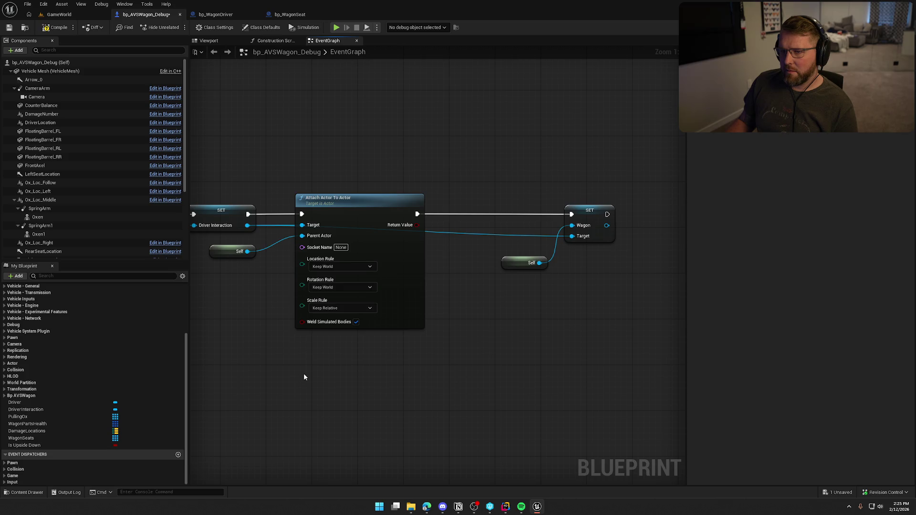
{"action": "left_click_drag", "start_coordinate": [310, 374], "coordinate": [497, 392]}
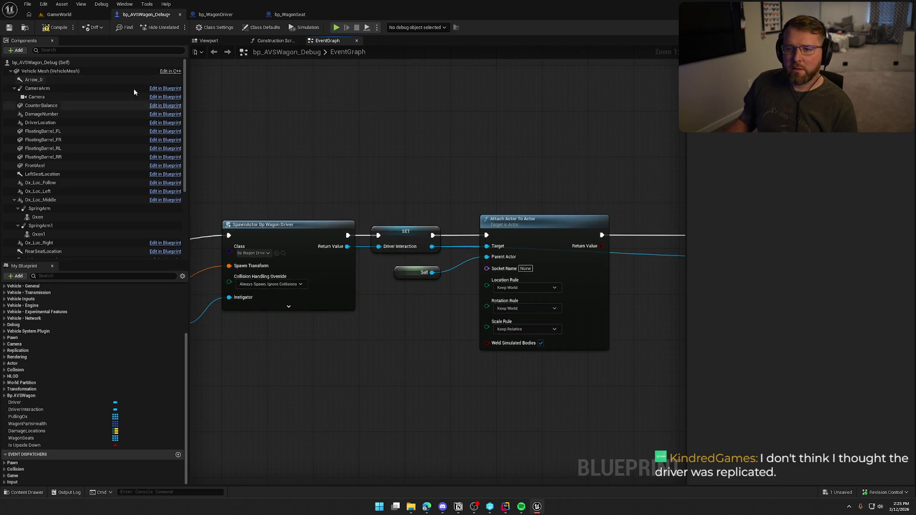
{"action": "key", "text": "ctrl+s"}
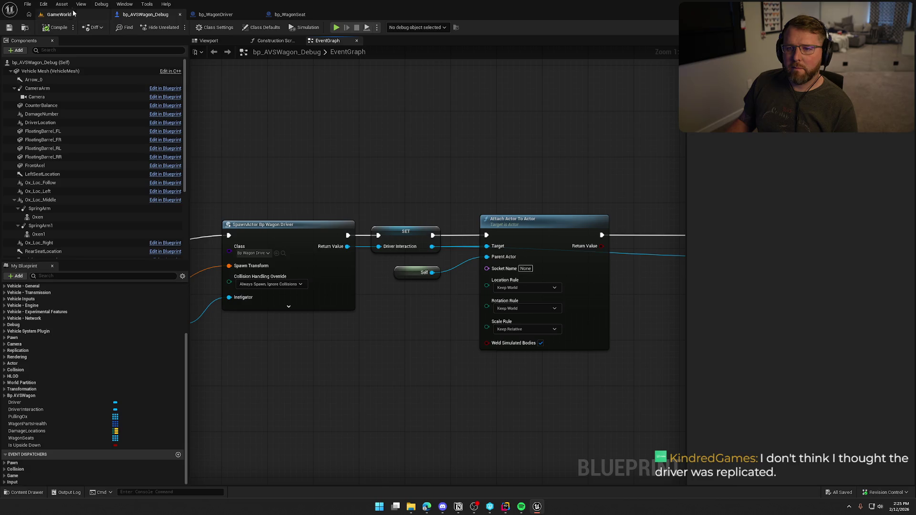
- Play GameWorld in multiplayer to test the authority-gated wagon, then stop the session
{"action": "left_click", "coordinate": [74, 12]}
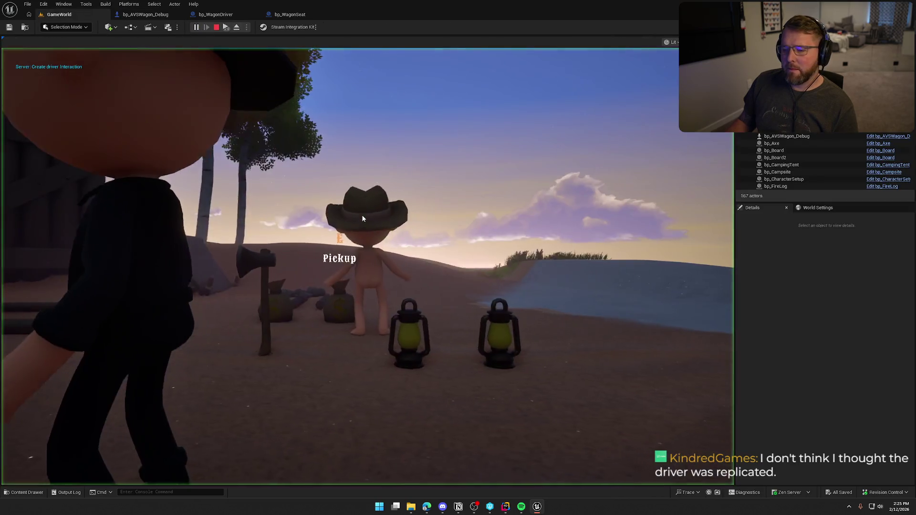
{"action": "left_click", "coordinate": [362, 215]}
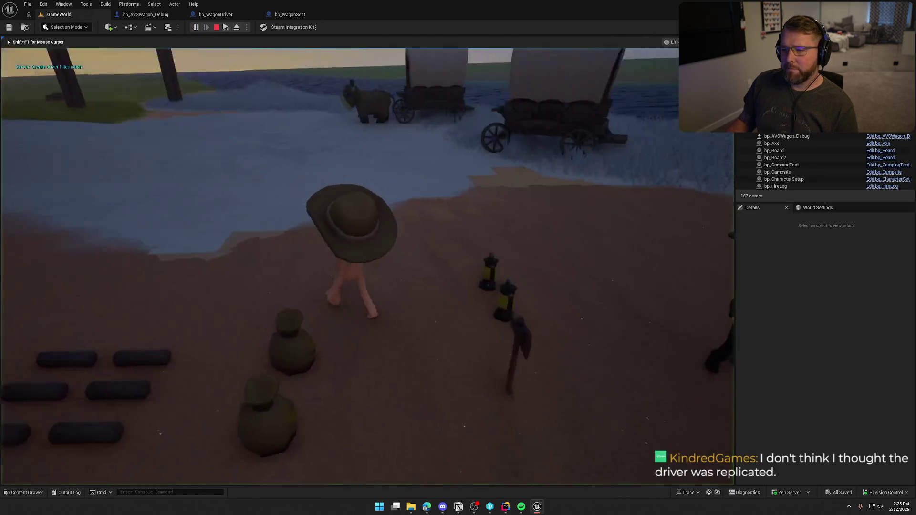
{"action": "key", "text": "super"}
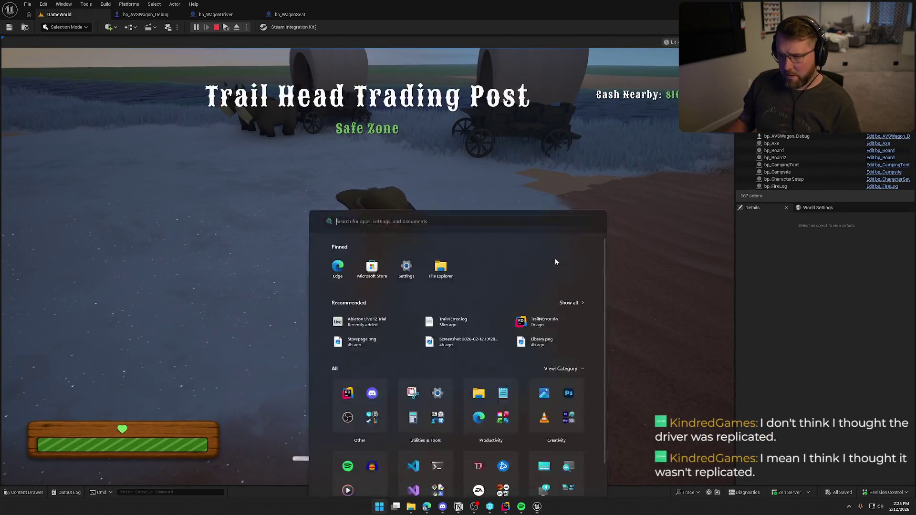
{"action": "key", "text": "super"}
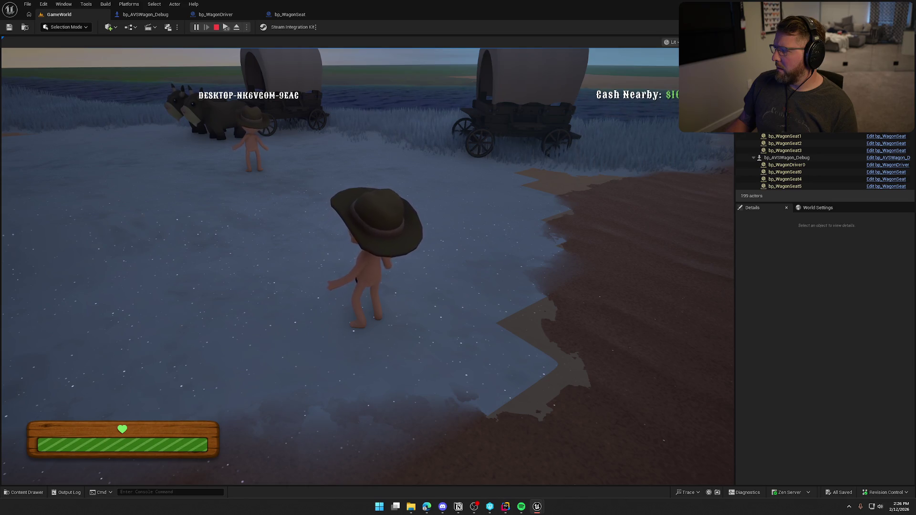
{"action": "key", "text": "Escape"}
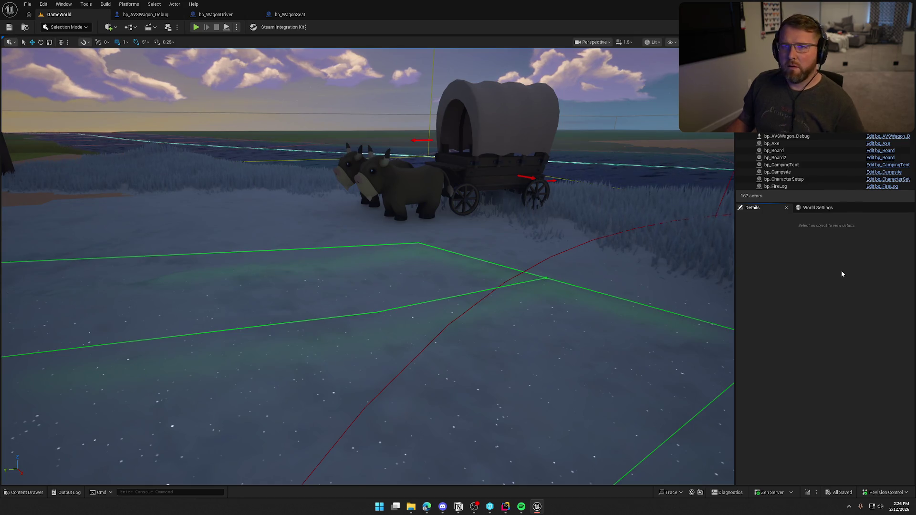
- Wire SetupDriver straight into the validity check, delete the Print String node, and compile
{"action": "left_click", "coordinate": [146, 14]}
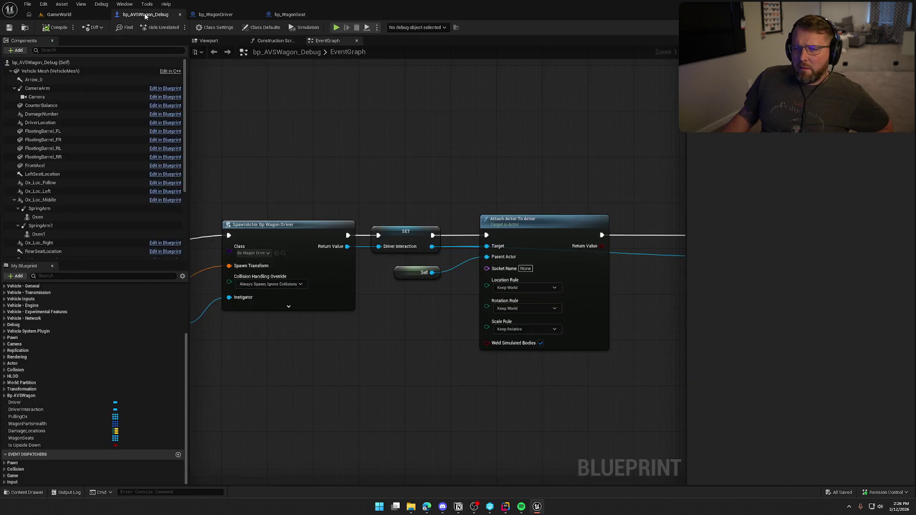
{"action": "left_click_drag", "start_coordinate": [253, 253], "coordinate": [292, 253]}
{"action": "left_click", "coordinate": [315, 162]}
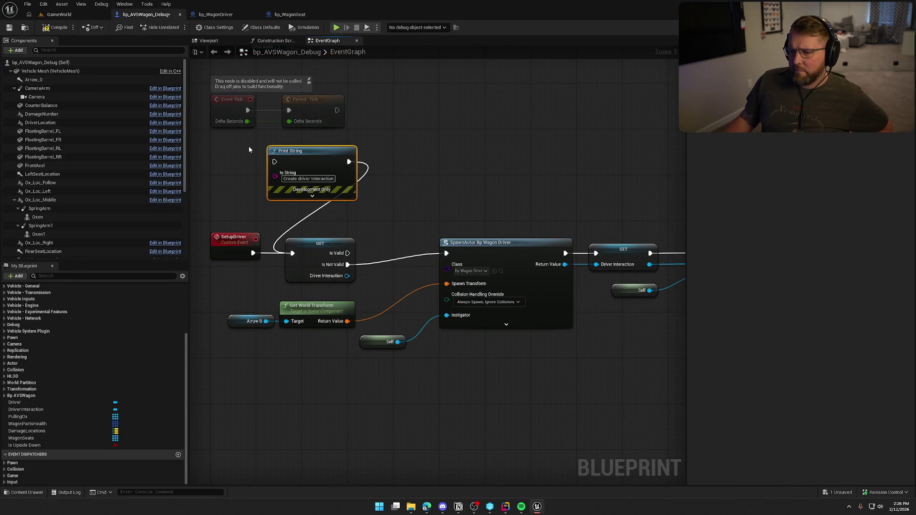
{"action": "key", "text": "Delete"}
{"action": "scroll", "coordinate": [422, 307], "scroll_direction": "up", "scroll_amount": 5}
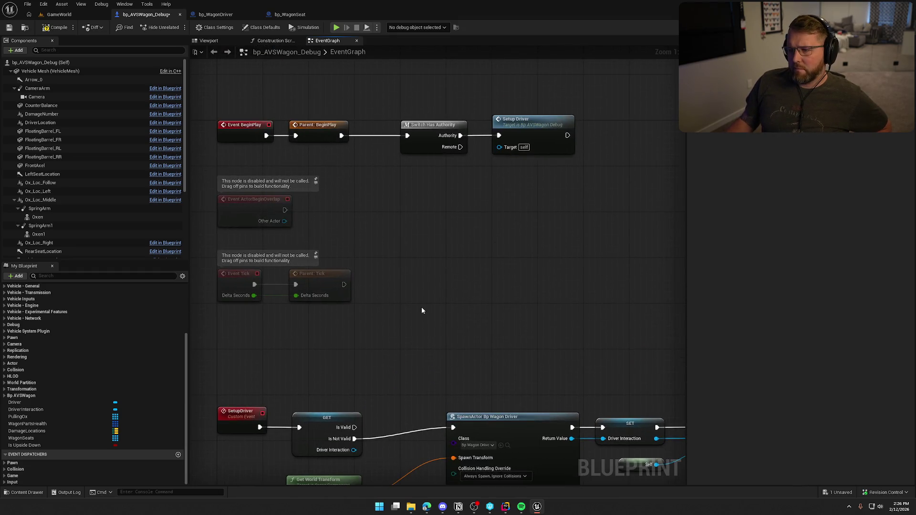
{"action": "left_click_drag", "start_coordinate": [422, 307], "coordinate": [440, 262]}
{"action": "left_click", "coordinate": [42, 27]}
- Inspect the SET Driver Interaction and SET Wagon nodes in the SpawnActor chain
{"action": "mouse_move", "coordinate": [473, 296]}
{"action": "left_mouse_down"}
{"action": "mouse_move", "coordinate": [425, 170]}
{"action": "mouse_move", "coordinate": [385, 405]}
{"action": "mouse_move", "coordinate": [299, 402]}
{"action": "left_mouse_up"}
{"action": "mouse_move", "coordinate": [353, 168]}
{"action": "left_mouse_down"}
{"action": "mouse_move", "coordinate": [418, 229]}
{"action": "mouse_move", "coordinate": [439, 237]}
{"action": "left_mouse_up"}
{"action": "mouse_move", "coordinate": [375, 325]}
{"action": "left_mouse_down"}
{"action": "mouse_move", "coordinate": [538, 407]}
{"action": "mouse_move", "coordinate": [563, 125]}
{"action": "mouse_move", "coordinate": [206, 111]}
{"action": "left_mouse_up"}
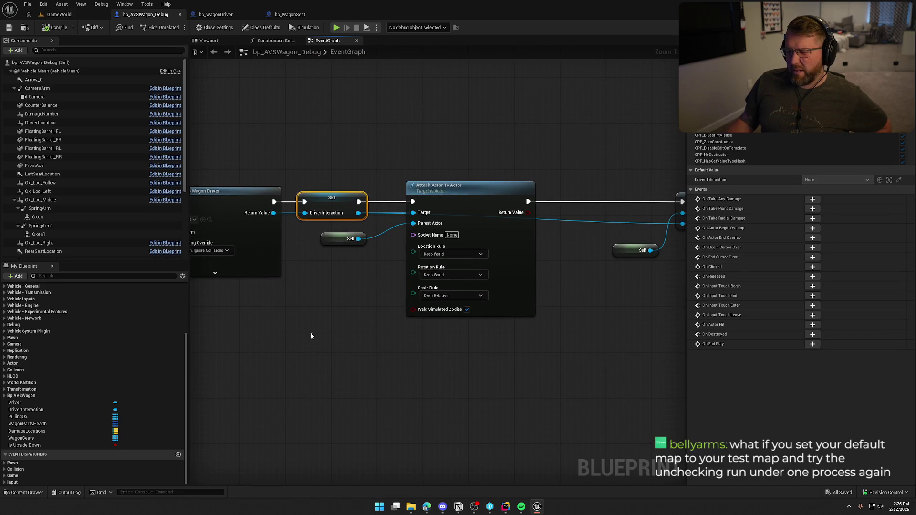
{"action": "left_click_drag", "start_coordinate": [330, 336], "coordinate": [233, 347]}
{"action": "left_click", "coordinate": [548, 218]}
{"action": "mouse_move", "coordinate": [438, 127]}
{"action": "left_mouse_down"}
{"action": "mouse_move", "coordinate": [644, 179]}
{"action": "mouse_move", "coordinate": [585, 175]}
{"action": "left_mouse_up"}
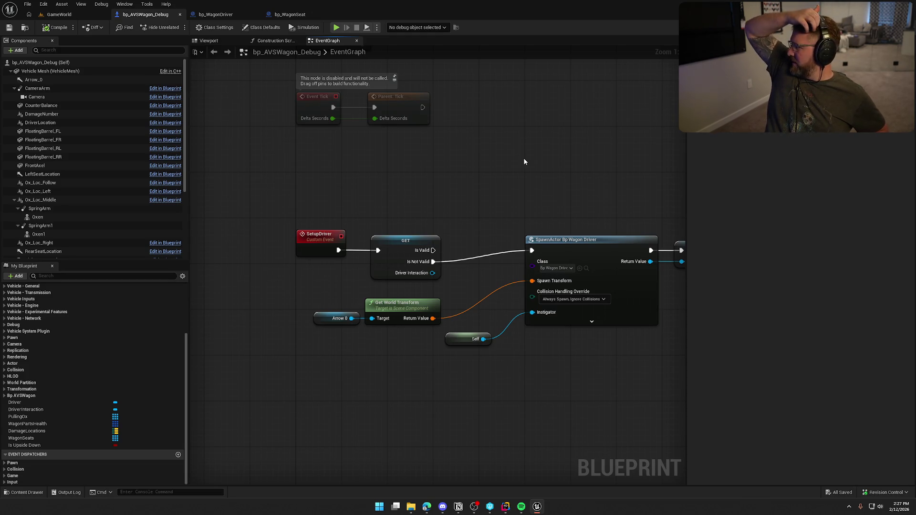
{"action": "mouse_move", "coordinate": [521, 507]}
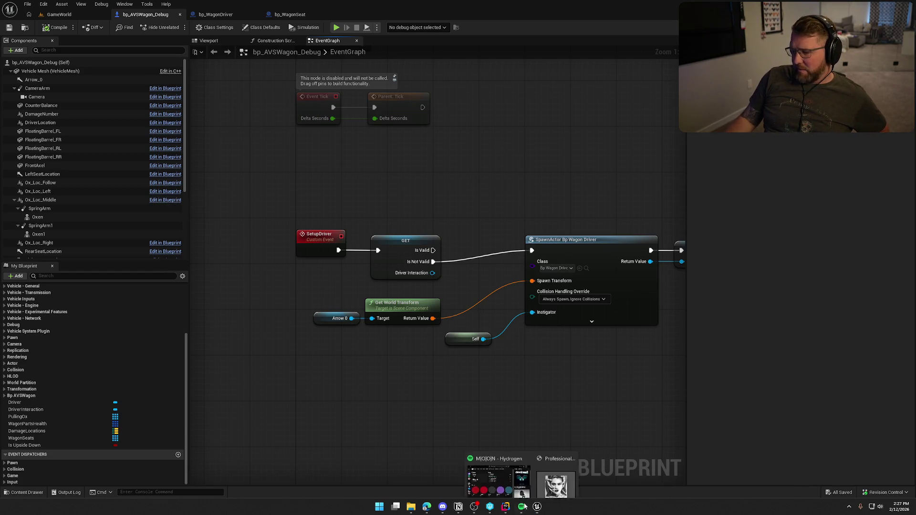
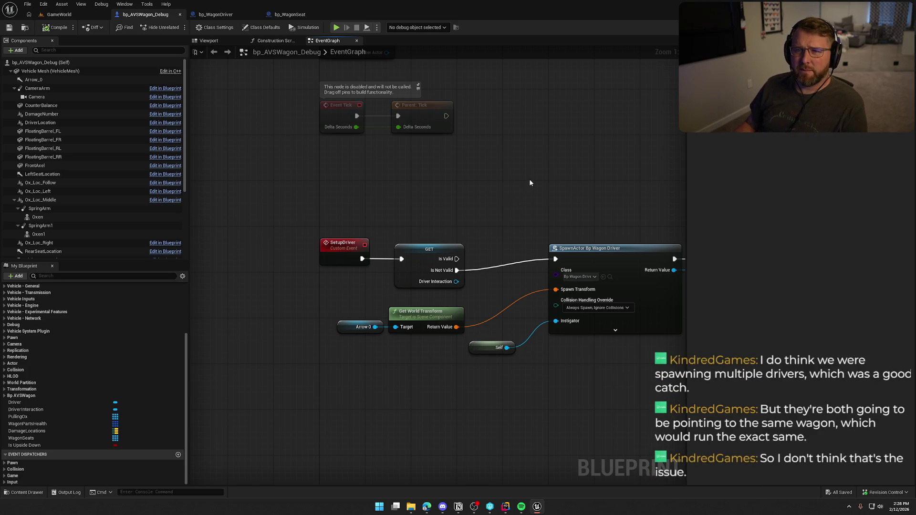
- Delete the disabled Event Tick, Parent Tick and overlap nodes from bp_AVSWagon_Debug's EventGraph
{"action": "left_click_drag", "start_coordinate": [557, 184], "coordinate": [336, 168]}
{"action": "mouse_move", "coordinate": [346, 181]}
{"action": "left_mouse_down"}
{"action": "mouse_move", "coordinate": [391, 186]}
{"action": "mouse_move", "coordinate": [200, 178]}
{"action": "mouse_move", "coordinate": [468, 130]}
{"action": "mouse_move", "coordinate": [375, 140]}
{"action": "mouse_move", "coordinate": [534, 133]}
{"action": "left_mouse_up"}
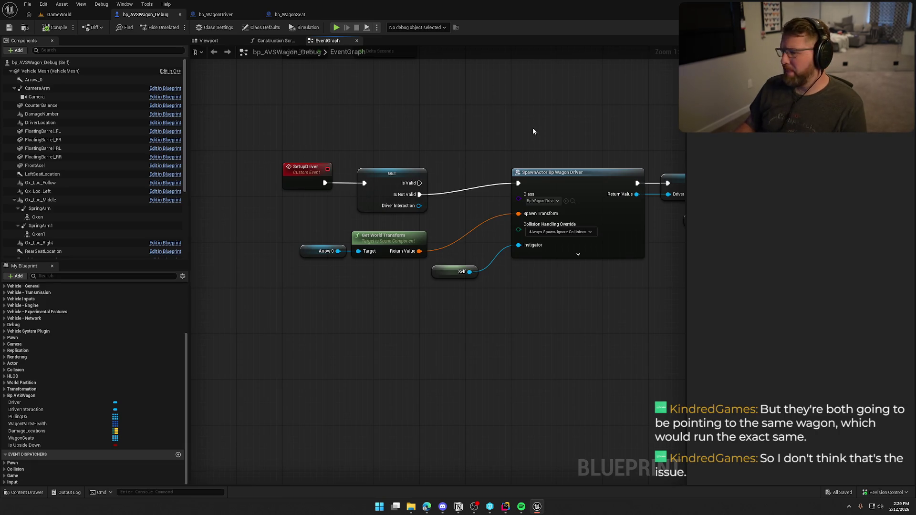
{"action": "mouse_move", "coordinate": [533, 131]}
{"action": "left_mouse_down"}
{"action": "mouse_move", "coordinate": [376, 264]}
{"action": "mouse_move", "coordinate": [432, 254]}
{"action": "mouse_move", "coordinate": [443, 384]}
{"action": "mouse_move", "coordinate": [474, 302]}
{"action": "left_mouse_up"}
{"action": "mouse_move", "coordinate": [454, 341]}
{"action": "left_mouse_down"}
{"action": "mouse_move", "coordinate": [376, 307]}
{"action": "mouse_move", "coordinate": [295, 210]}
{"action": "mouse_move", "coordinate": [528, 345]}
{"action": "left_mouse_up"}
{"action": "key", "text": "Delete"}
- Move the SetupDriver spawn chain up beneath the BeginPlay row
{"action": "scroll", "coordinate": [353, 215], "scroll_direction": "down", "scroll_amount": 4}
{"action": "scroll", "coordinate": [528, 345], "scroll_direction": "up", "scroll_amount": 4}
{"action": "mouse_move", "coordinate": [277, 238]}
{"action": "left_mouse_down"}
{"action": "mouse_move", "coordinate": [207, 409]}
{"action": "mouse_move", "coordinate": [245, 194]}
{"action": "mouse_move", "coordinate": [254, 246]}
{"action": "mouse_move", "coordinate": [256, 236]}
{"action": "left_mouse_up"}
{"action": "left_click", "coordinate": [338, 202]}
{"action": "left_click_drag", "start_coordinate": [337, 201], "coordinate": [292, 194]}
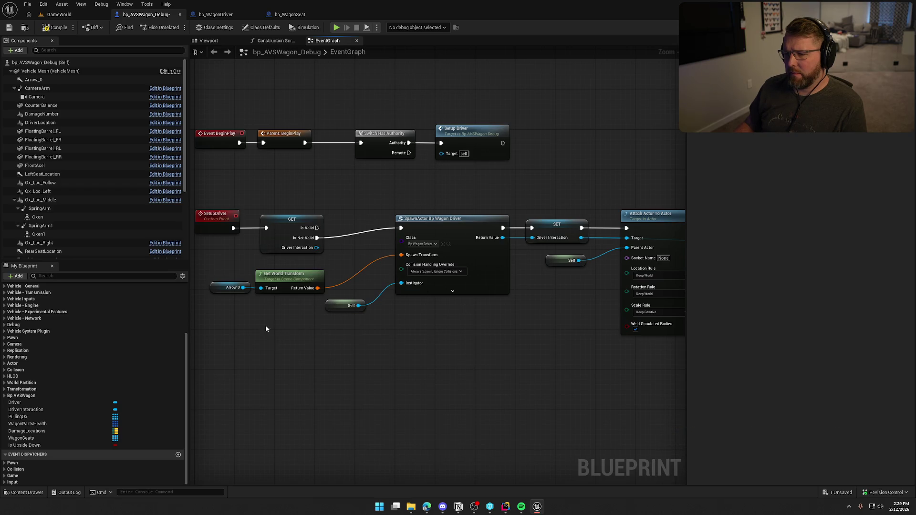
{"action": "mouse_move", "coordinate": [233, 317]}
{"action": "left_mouse_down"}
{"action": "mouse_move", "coordinate": [311, 393]}
{"action": "mouse_move", "coordinate": [303, 364]}
{"action": "mouse_move", "coordinate": [300, 373]}
{"action": "left_mouse_up"}
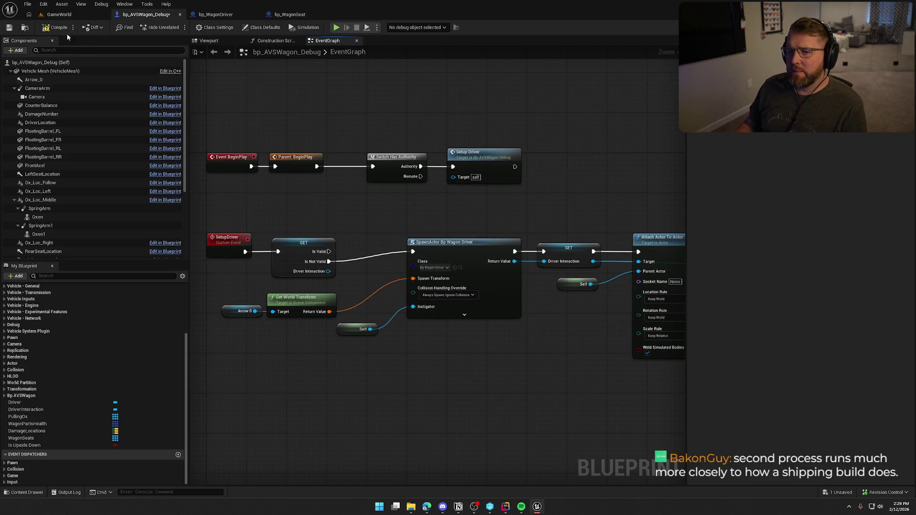
- From the GameWorld level, bring up Project Settings at the Maps & Modes page
{"action": "left_click", "coordinate": [60, 14]}
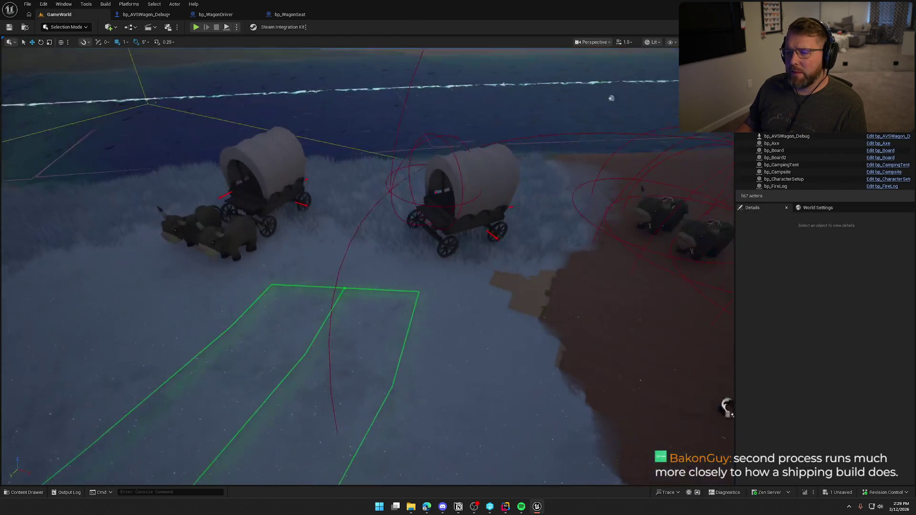
{"action": "key", "text": "ctrl+space"}
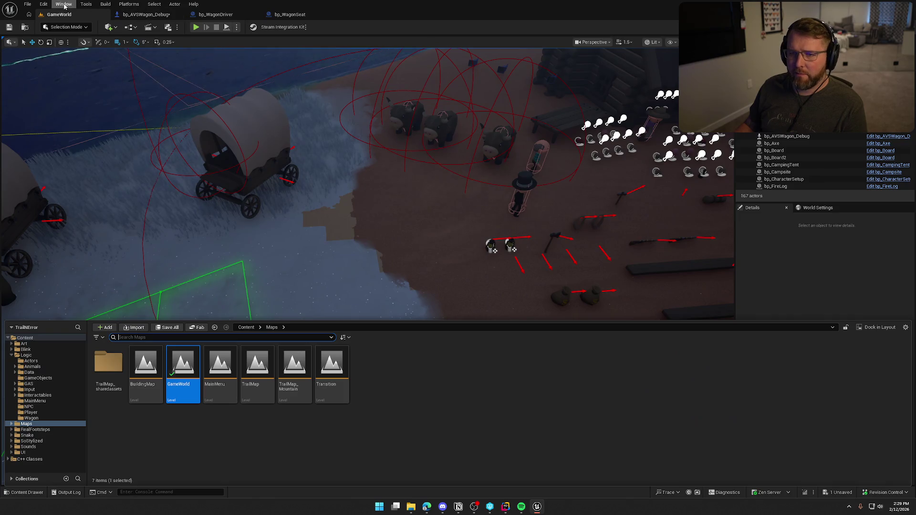
{"action": "left_click", "coordinate": [64, 4]}
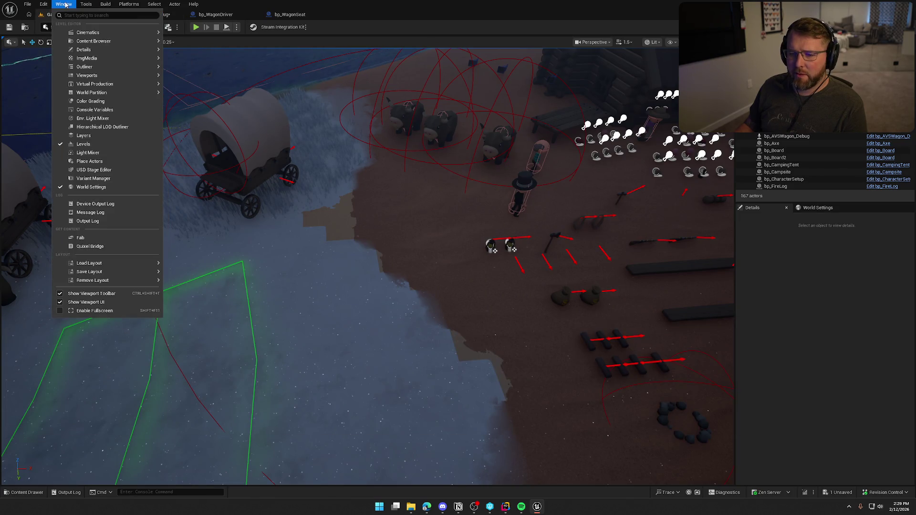
{"action": "left_click", "coordinate": [71, 117]}
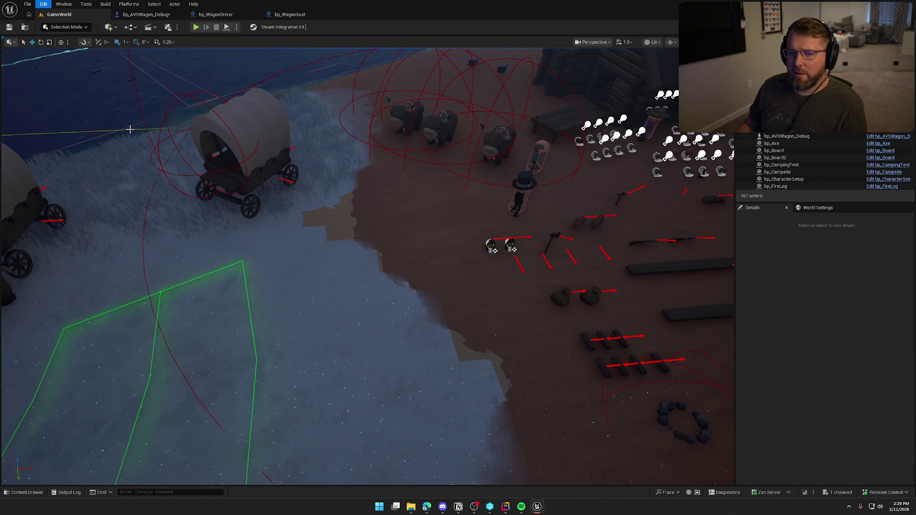
{"action": "left_click", "coordinate": [33, 93]}
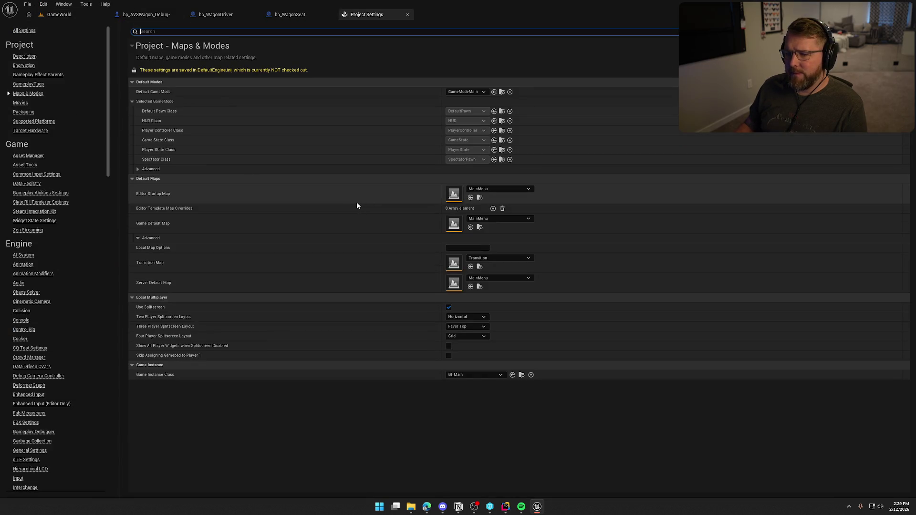
- Set both Game Default Map and Server Default Map to GameWorld
{"action": "left_click", "coordinate": [499, 218]}
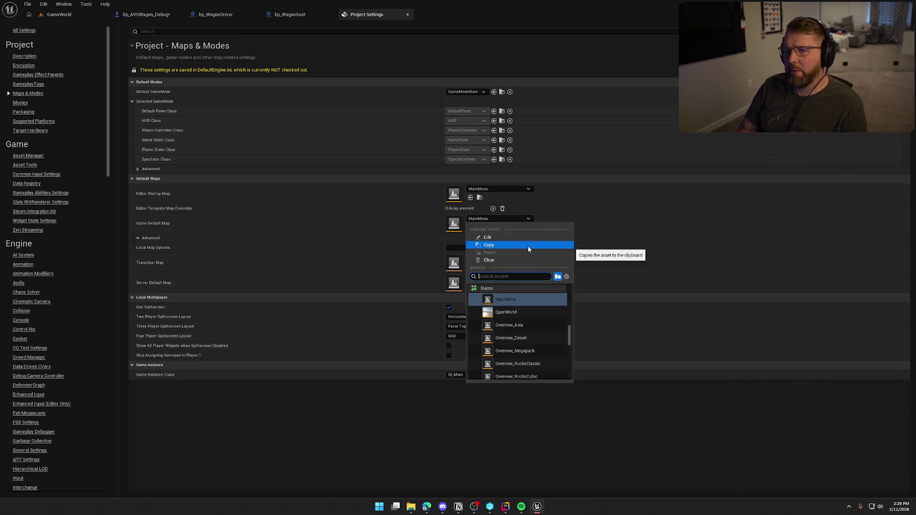
{"action": "type", "text": "gamewor"}
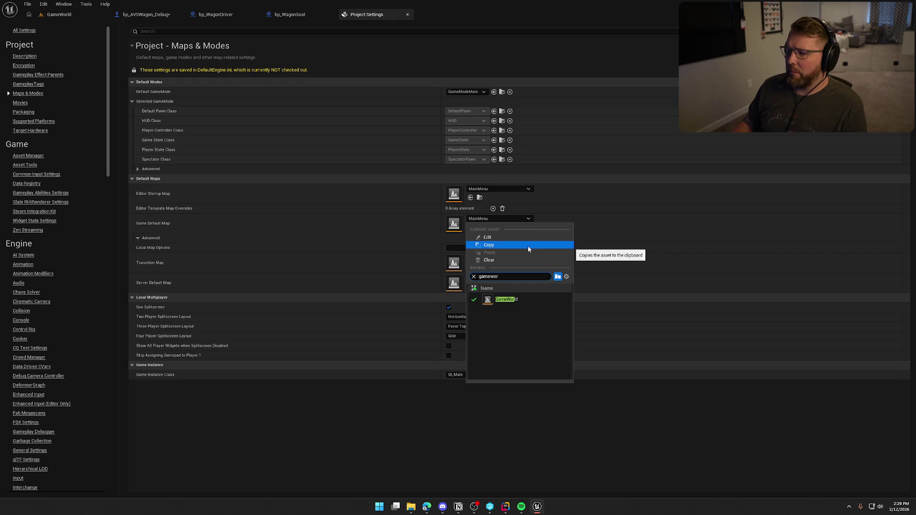
{"action": "left_click", "coordinate": [532, 299]}
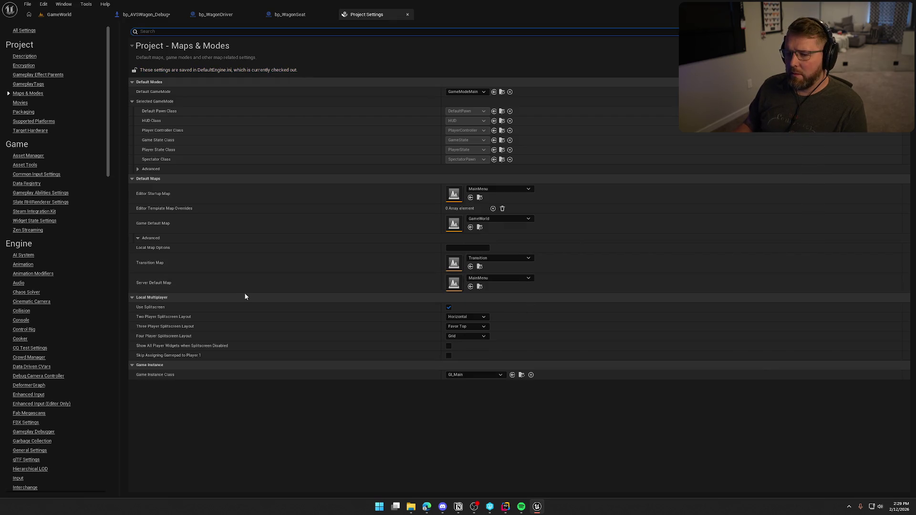
{"action": "left_click", "coordinate": [495, 283]}
{"action": "type", "text": "gameworl"}
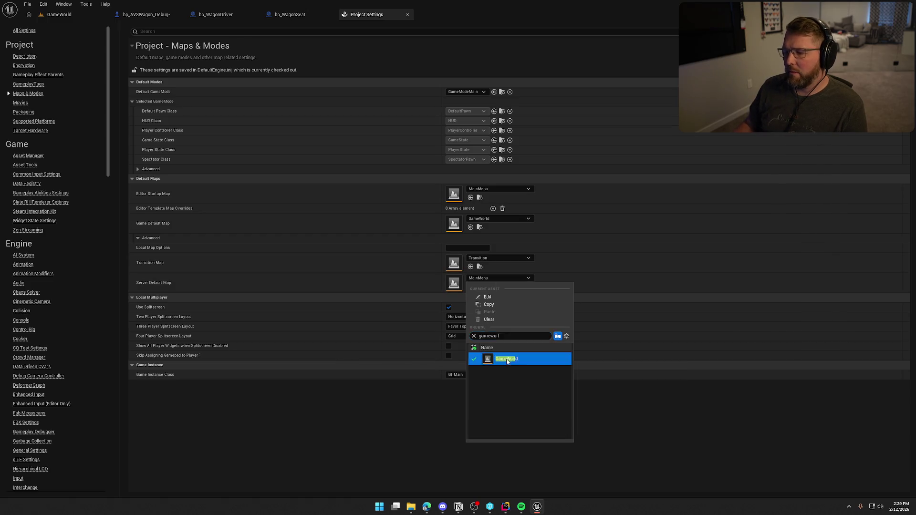
{"action": "left_click", "coordinate": [506, 359]}
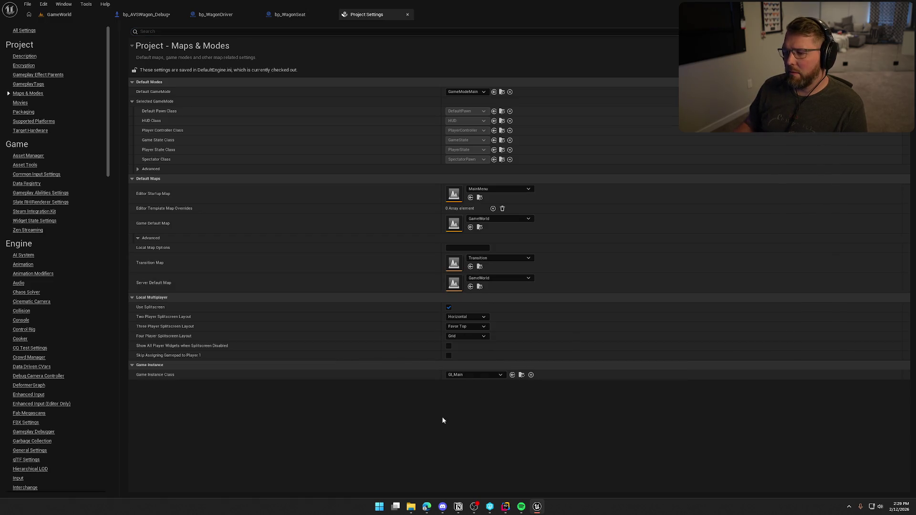
{"action": "left_click", "coordinate": [59, 14]}
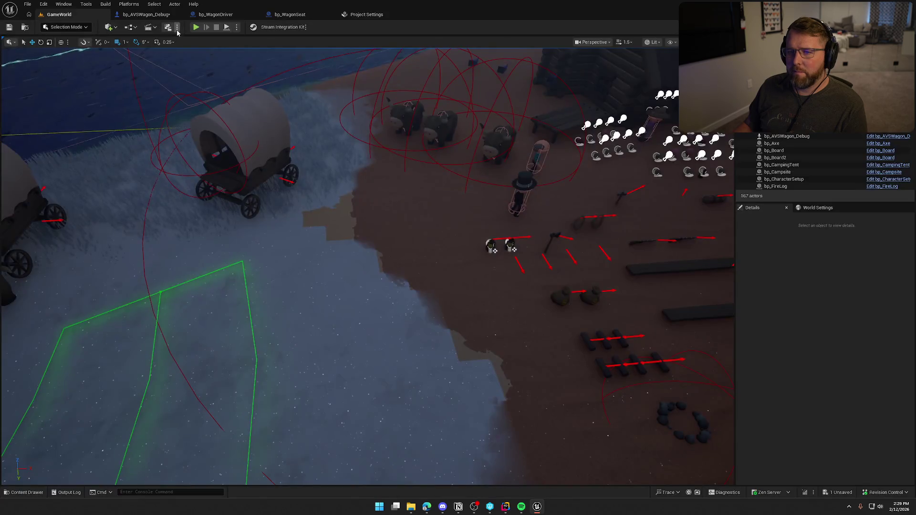
- Launch a Play In Editor session of GameWorld alongside a second game client window
{"action": "left_click", "coordinate": [236, 27]}
{"action": "left_click", "coordinate": [623, 237]}
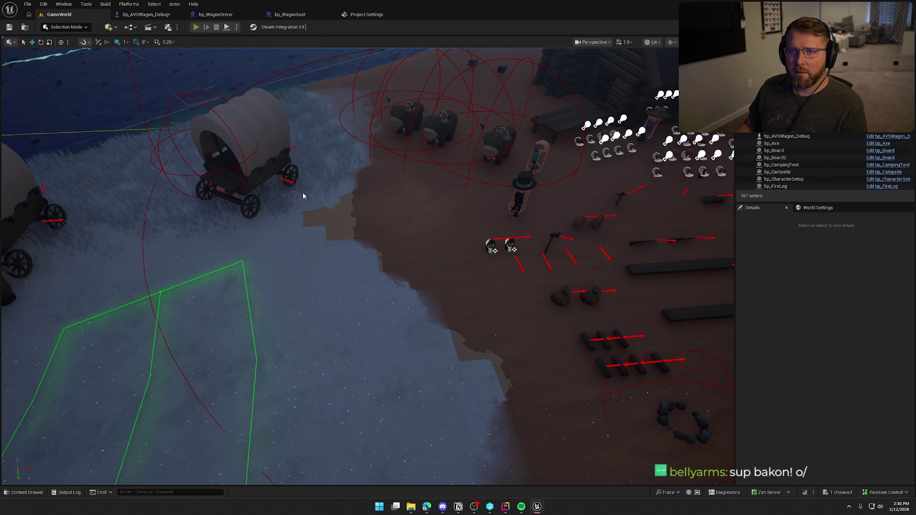
{"action": "key", "text": "alt+p"}
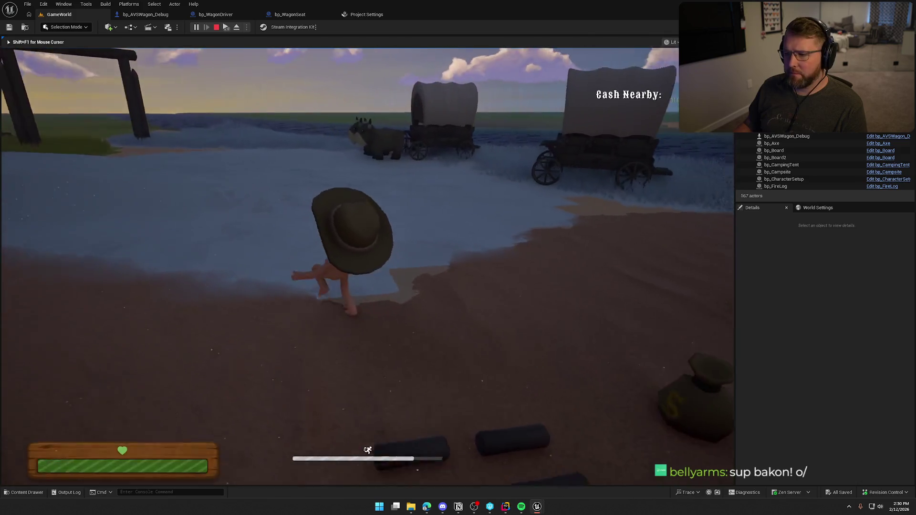
{"action": "key", "text": "super"}
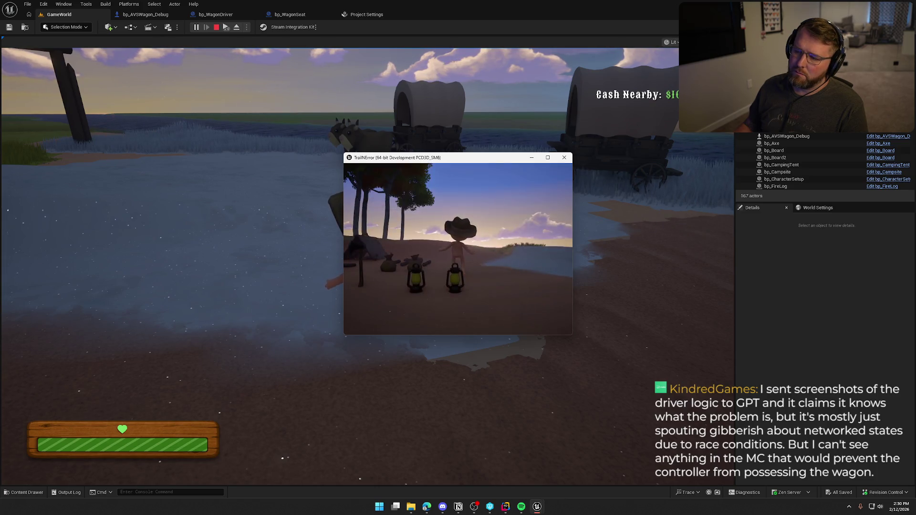
- In the second client, walk to the wagon, mount it, drive toward the gate, and dismount
{"action": "key", "text": "w"}
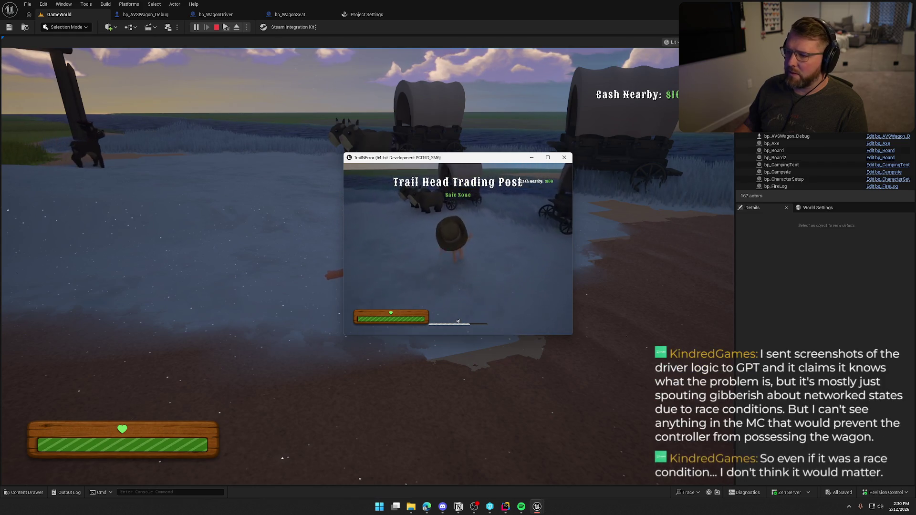
{"action": "key", "text": "e"}
{"action": "key", "text": "w"}
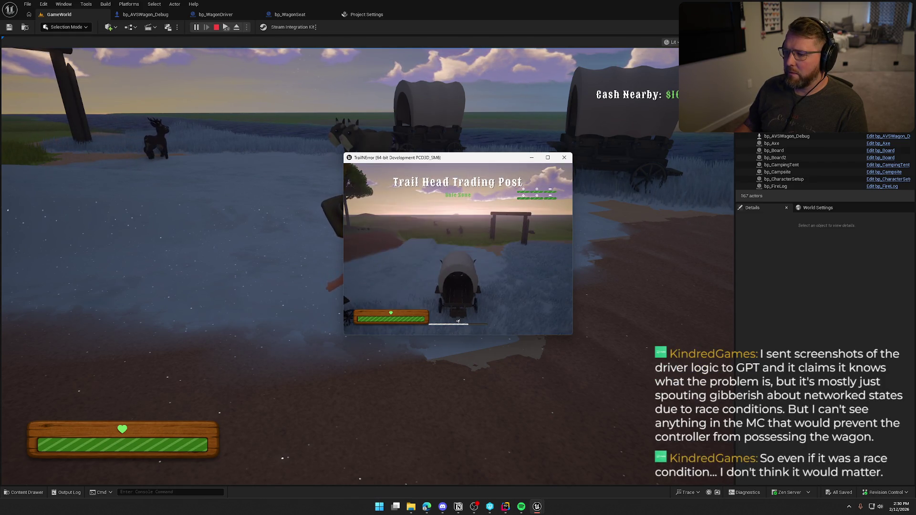
{"action": "key", "text": "e"}
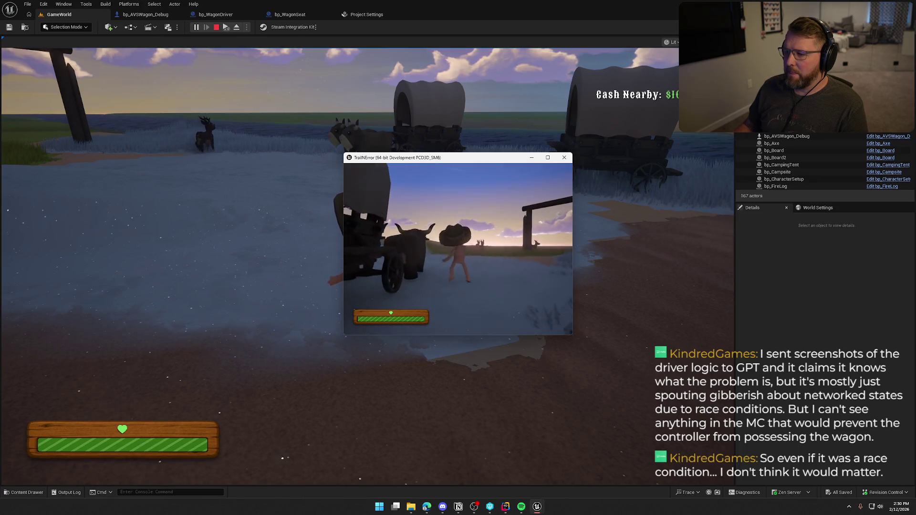
- Bring up the in-game console, leave the second client, and stop the play session
{"action": "key", "text": "grave"}
{"action": "key", "text": "grave"}
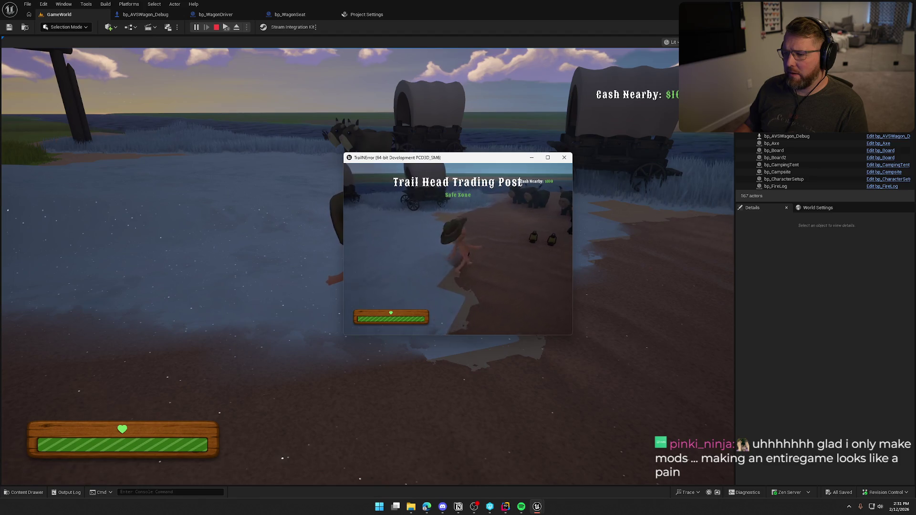
{"action": "key", "text": "grave"}
{"action": "key", "text": "grave"}
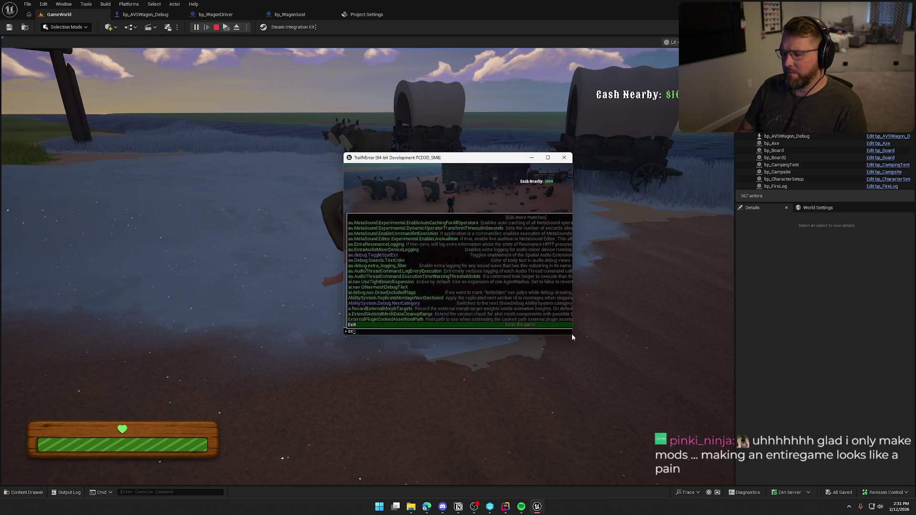
{"action": "key", "text": "grave"}
{"action": "key", "text": "alt+Tab"}
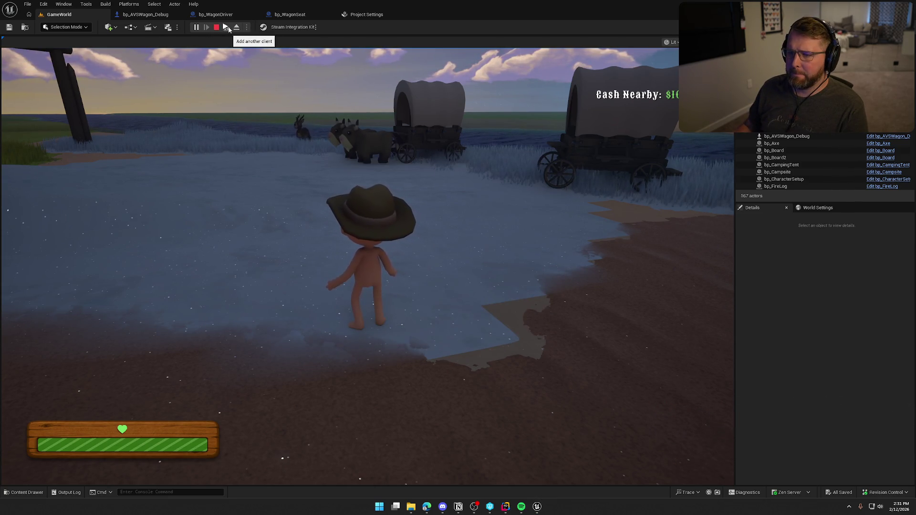
{"action": "left_click", "coordinate": [216, 27]}
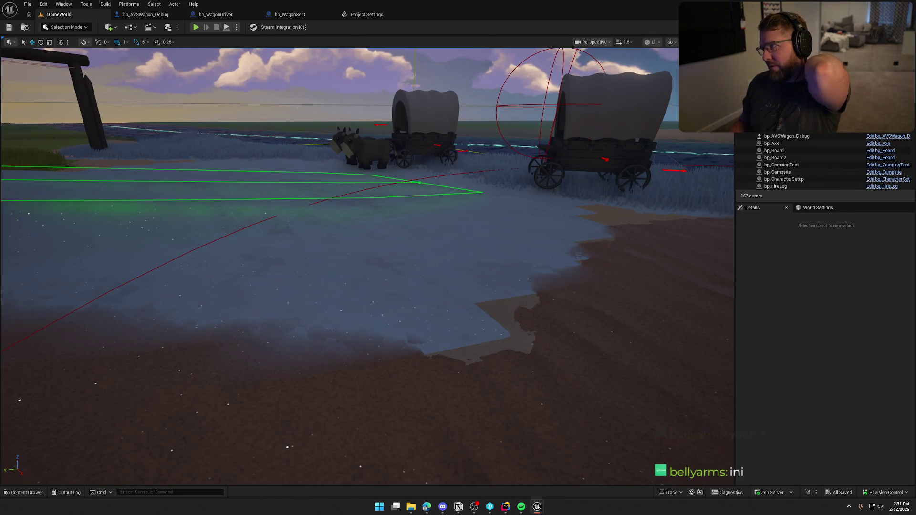
- Switch from Unreal Engine to Rider's code editor
{"action": "key", "text": "alt+Tab"}
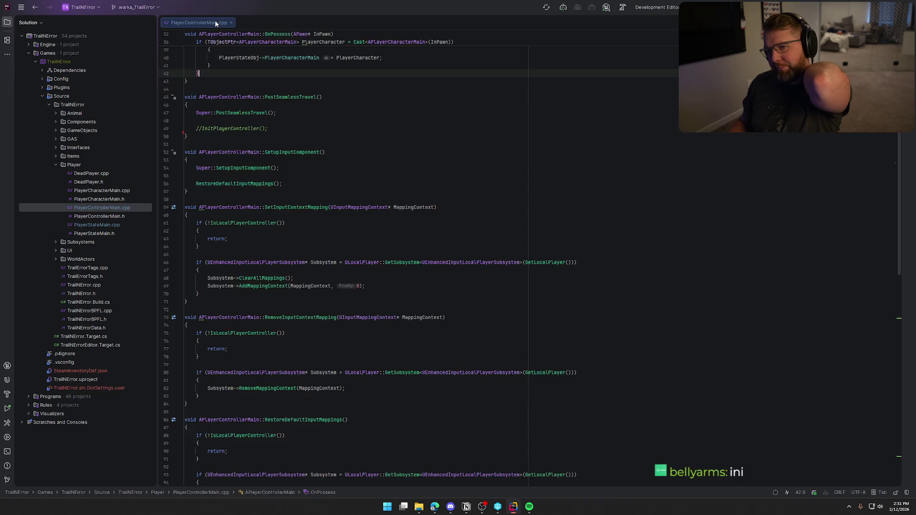
- In Config/DefaultEngine.ini, change the Steam subsystem's bEnabled on line 112 from True to False
{"action": "left_click", "coordinate": [215, 20]}
{"action": "left_click", "coordinate": [44, 80]}
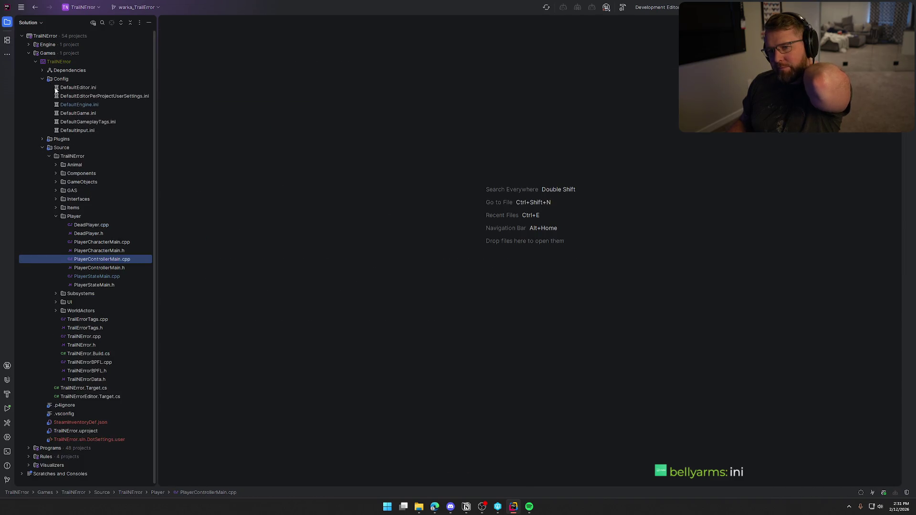
{"action": "double_click", "coordinate": [76, 103]}
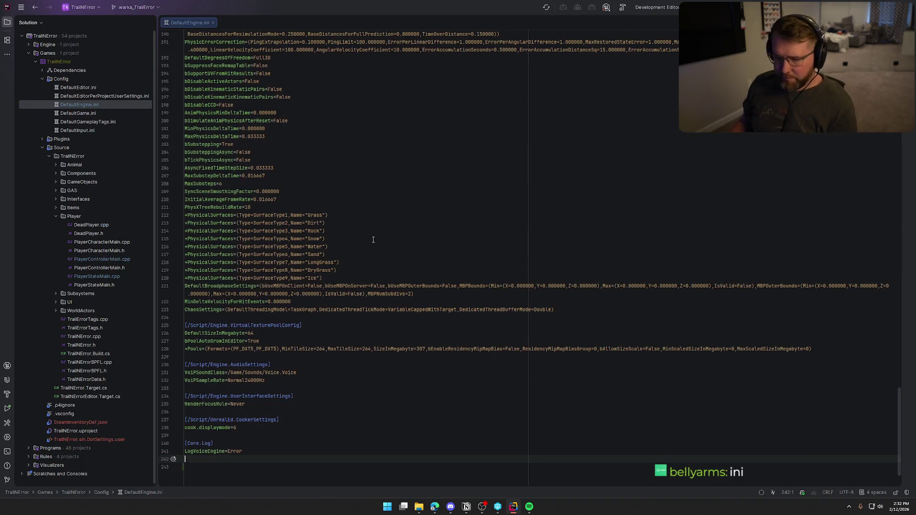
{"action": "scroll", "coordinate": [376, 240], "scroll_direction": "up", "scroll_amount": 2}
{"action": "scroll", "coordinate": [381, 302], "scroll_direction": "up", "scroll_amount": 15}
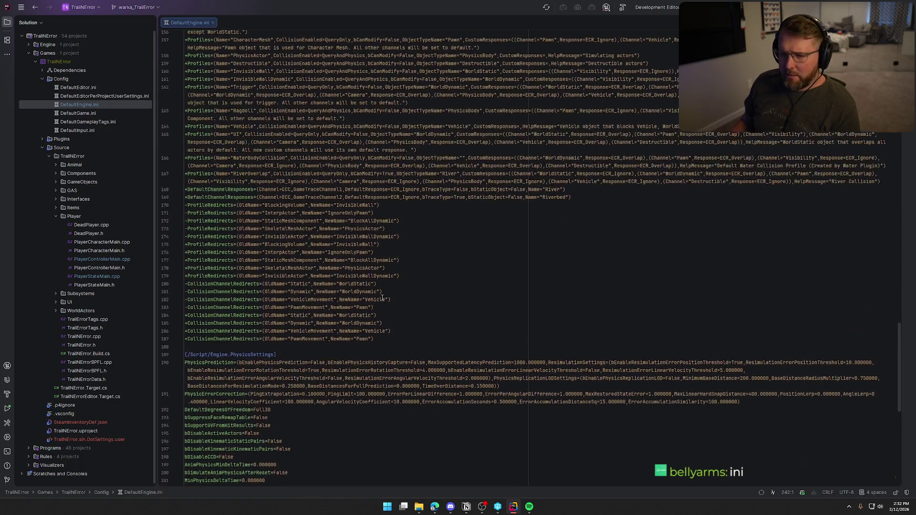
{"action": "scroll", "coordinate": [382, 297], "scroll_direction": "up", "scroll_amount": 10}
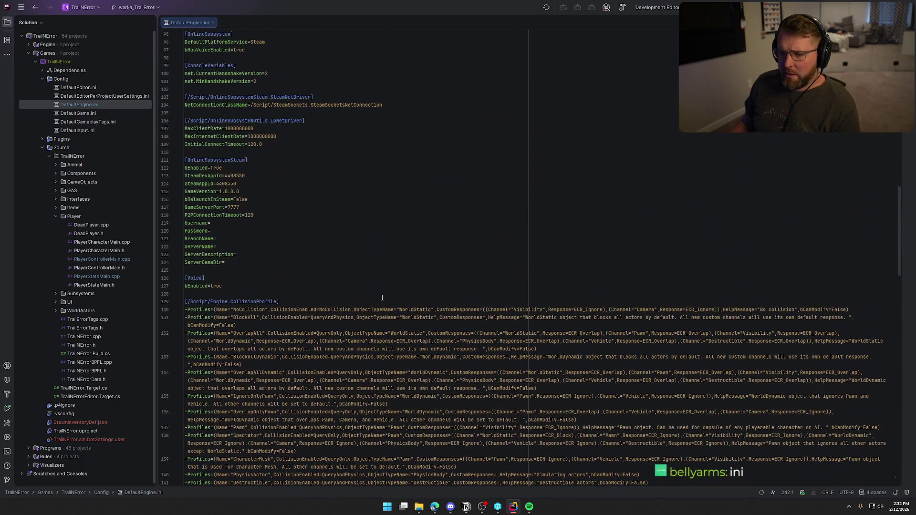
{"action": "double_click", "coordinate": [216, 167]}
{"action": "type", "text": "false"}
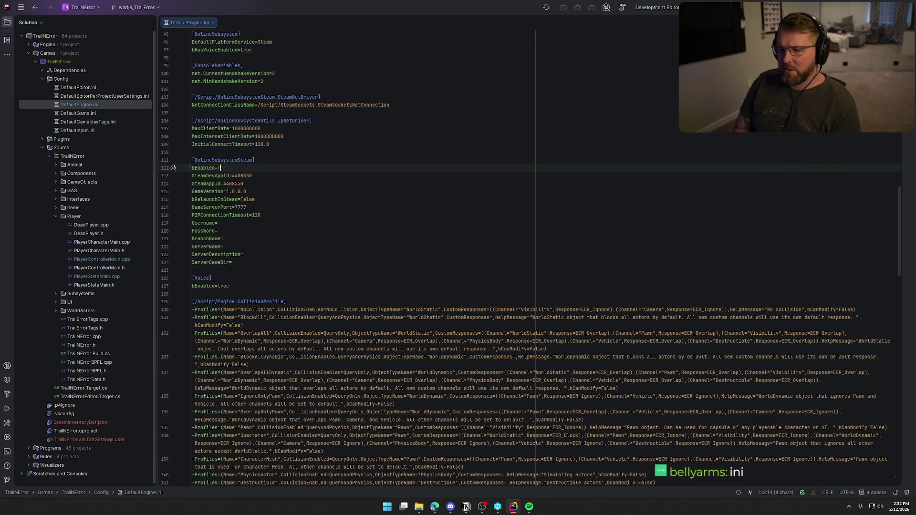
{"action": "key", "text": "BackSpace"}
{"action": "key", "text": "BackSpace"}
{"action": "type", "text": "Fal"}
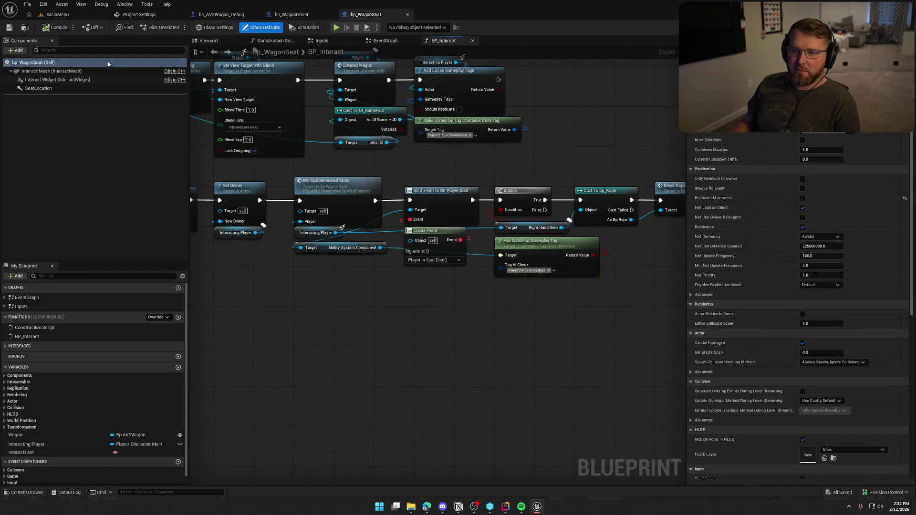
- Load the GameWorld level and start a play session with an extra game client
{"action": "left_click", "coordinate": [58, 14]}
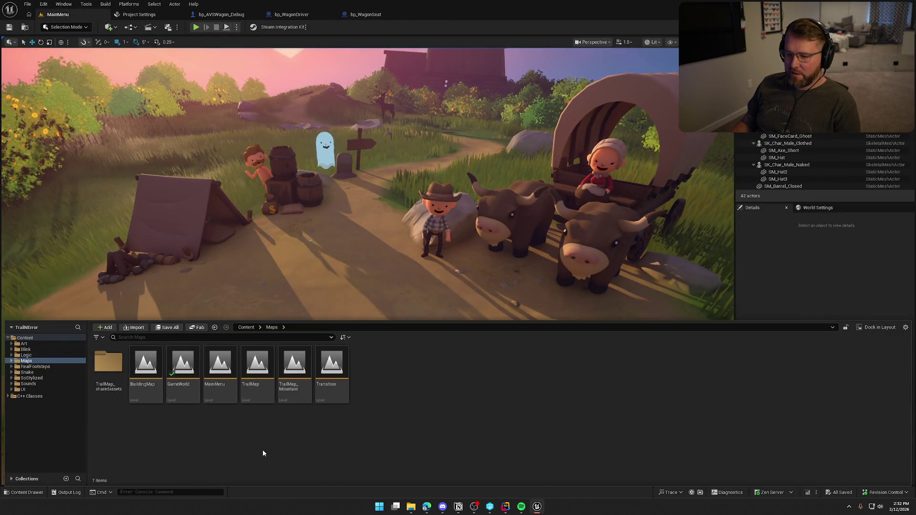
{"action": "left_click", "coordinate": [181, 364]}
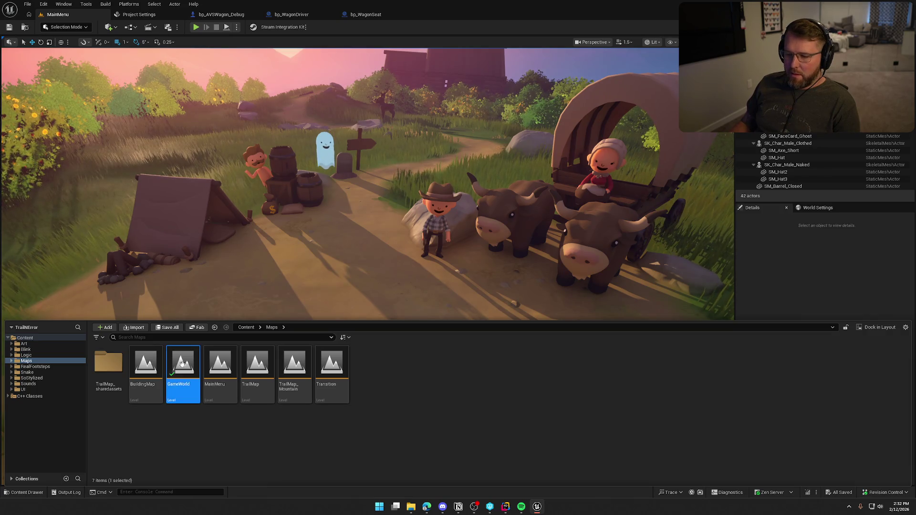
{"action": "double_click", "coordinate": [182, 364]}
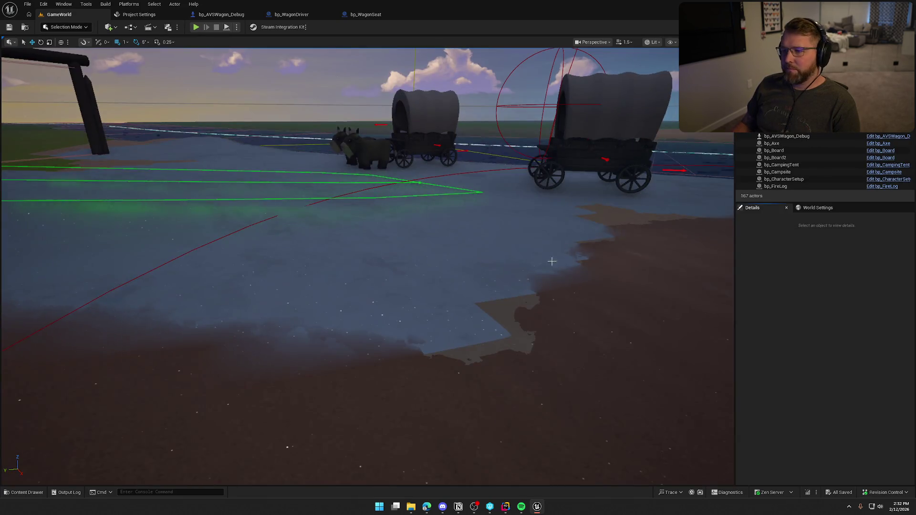
{"action": "left_click", "coordinate": [196, 27]}
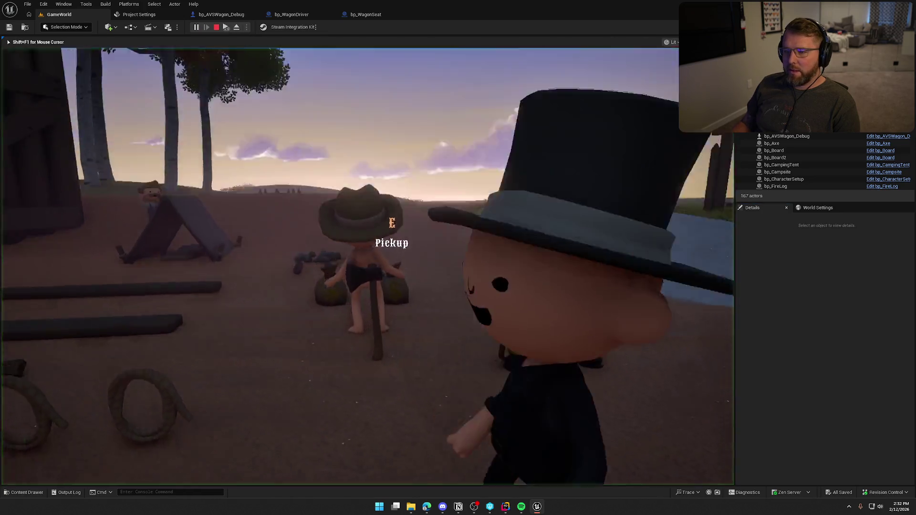
{"action": "key", "text": "super"}
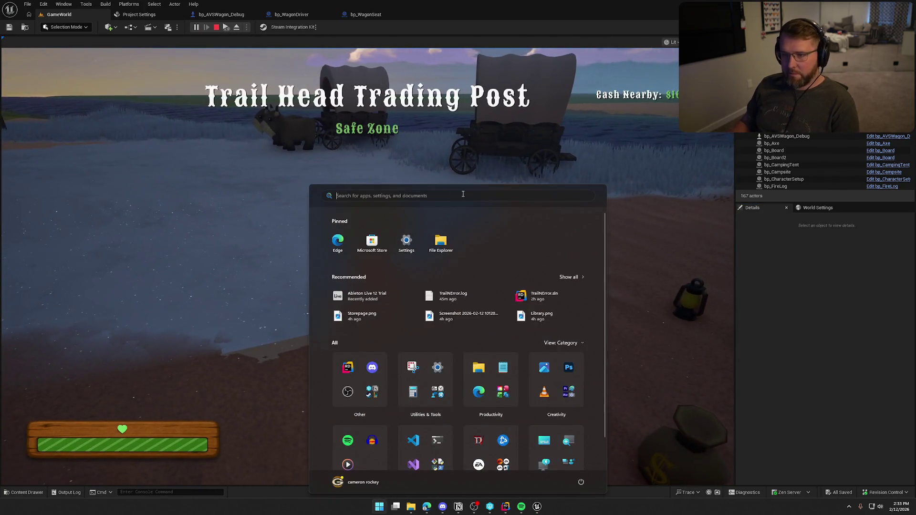
{"action": "left_click", "coordinate": [227, 29]}
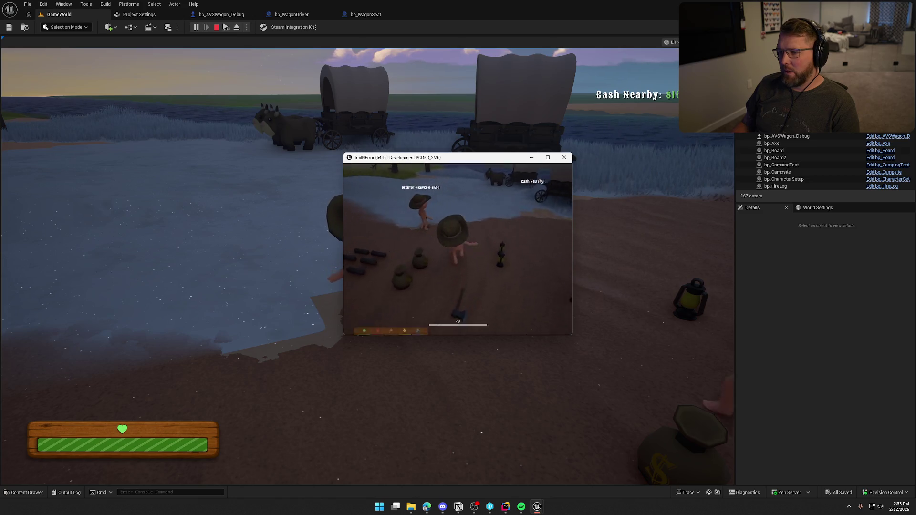
- Board the wagon, drive it forward and backward several times, then dismount
{"action": "key", "text": "w"}
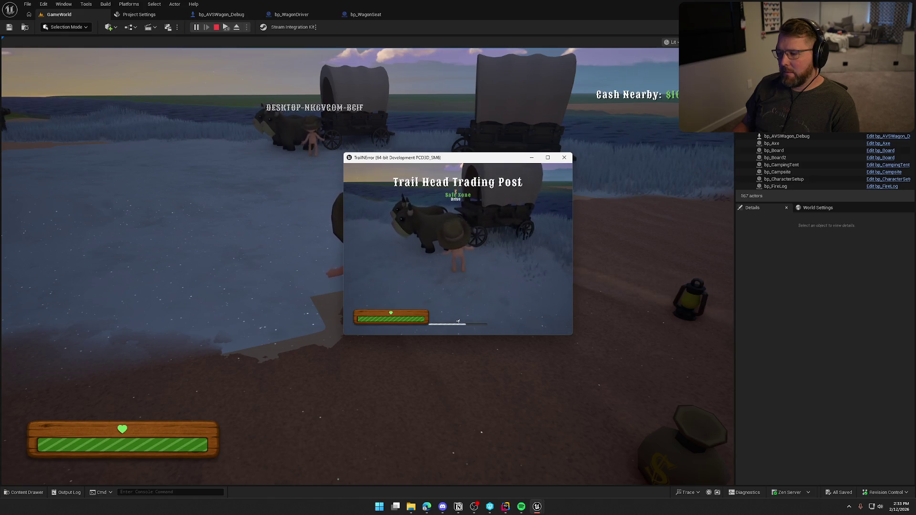
{"action": "key", "text": "e"}
{"action": "key", "text": "w"}
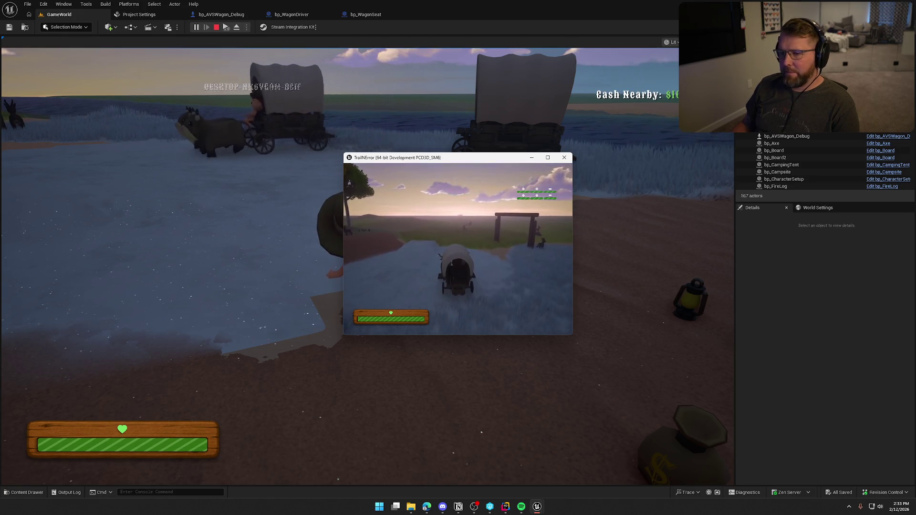
{"action": "key", "text": "s"}
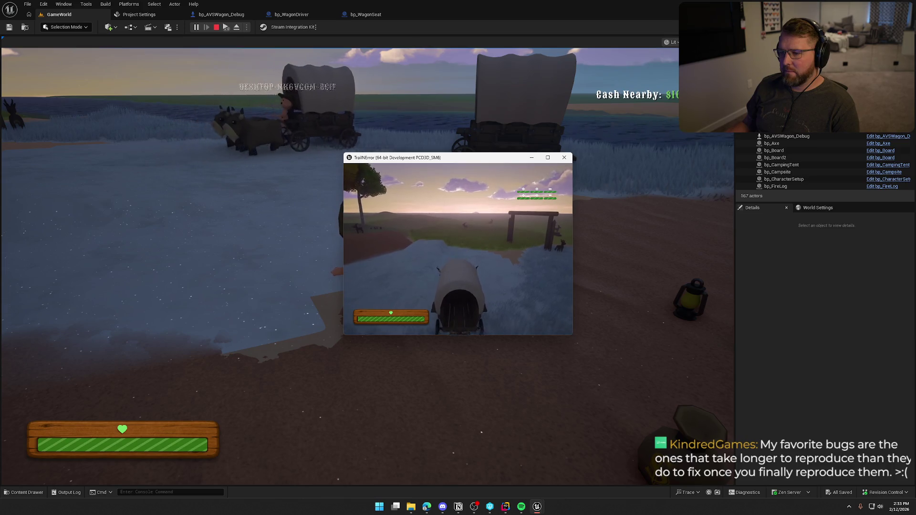
{"action": "key", "text": "w"}
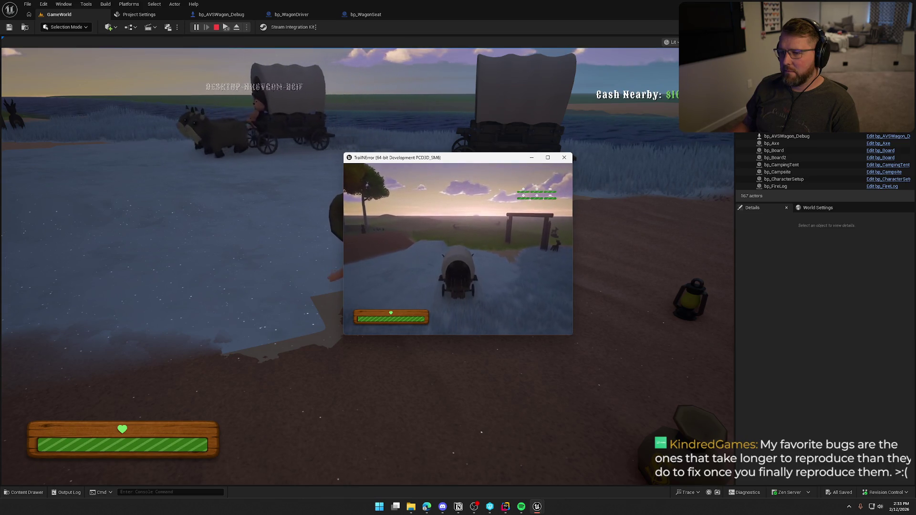
{"action": "key", "text": "s"}
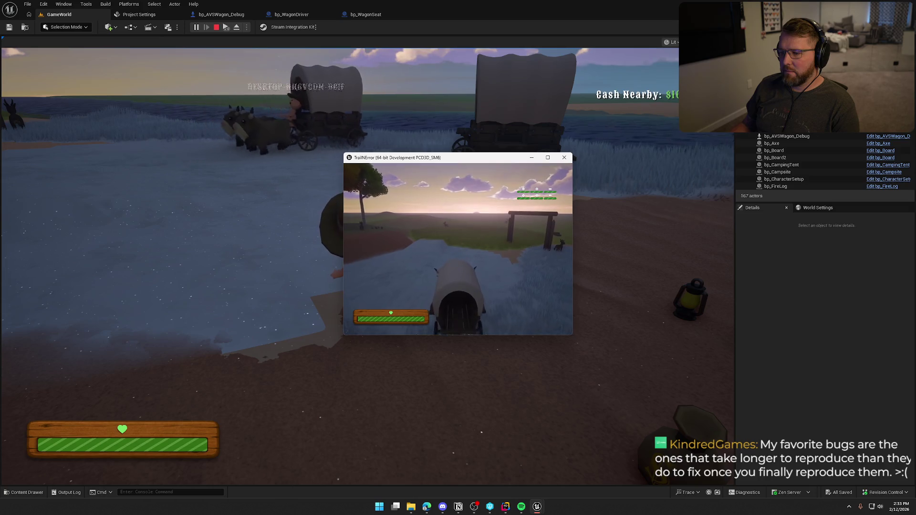
{"action": "key", "text": "w"}
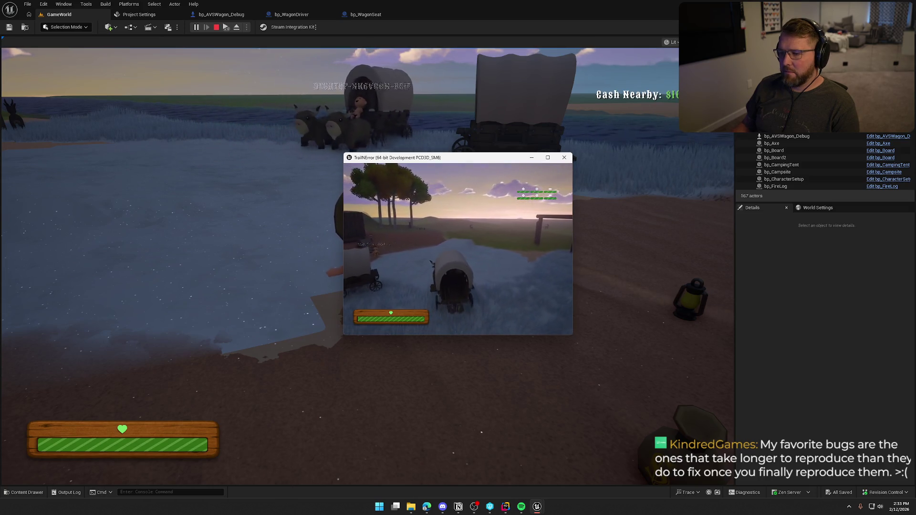
{"action": "key", "text": "e"}
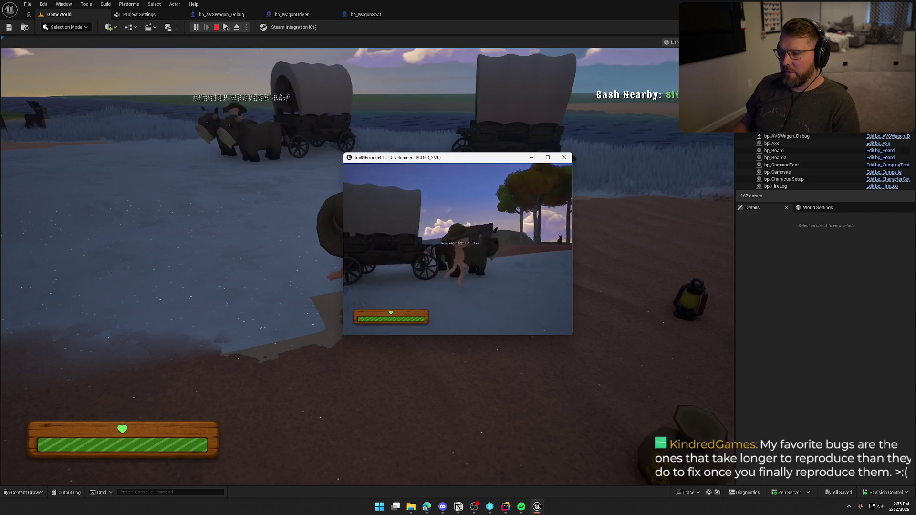
- Walk back to the wagon, drive it once more, then exit via the pause menu
{"action": "key", "text": "w"}
{"action": "key", "text": "w"}
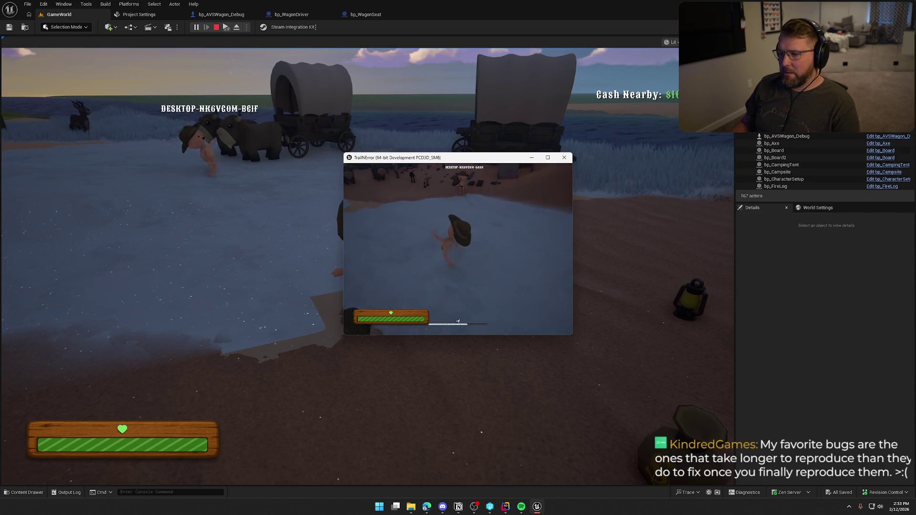
{"action": "key", "text": "w"}
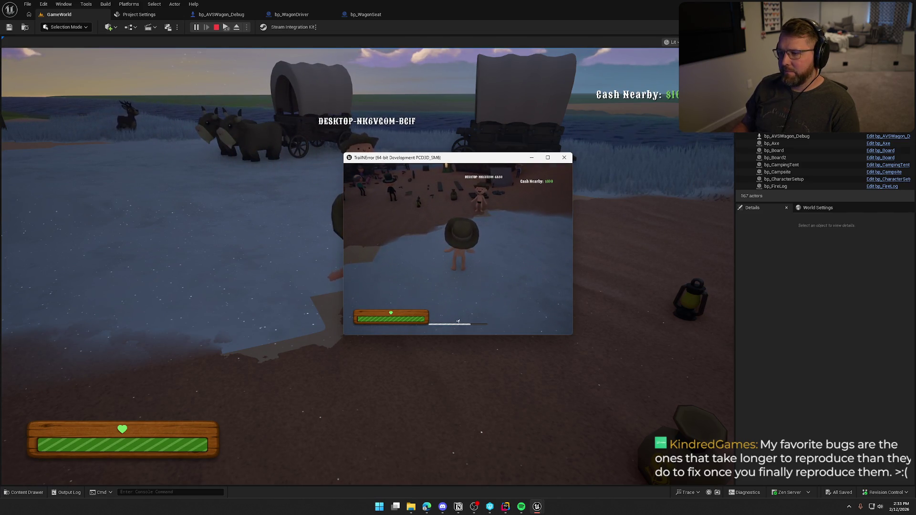
{"action": "left_click", "coordinate": [457, 321]}
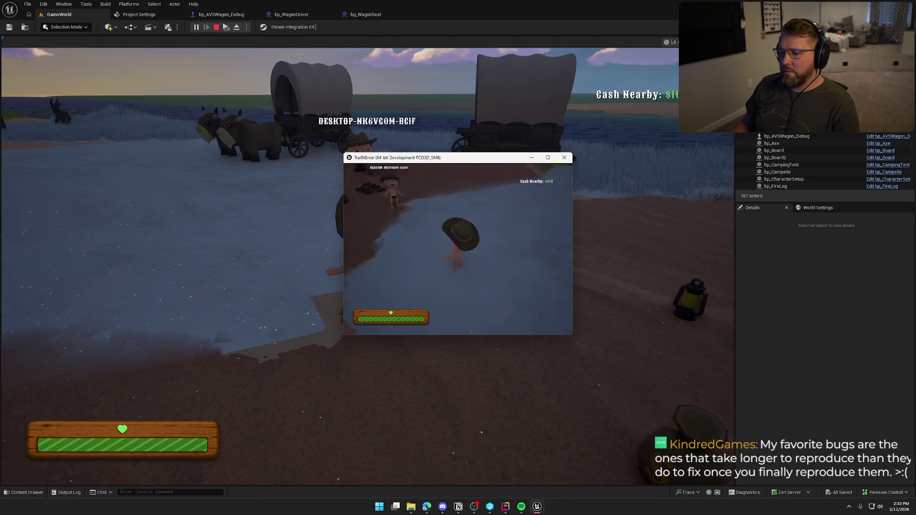
{"action": "key", "text": "w"}
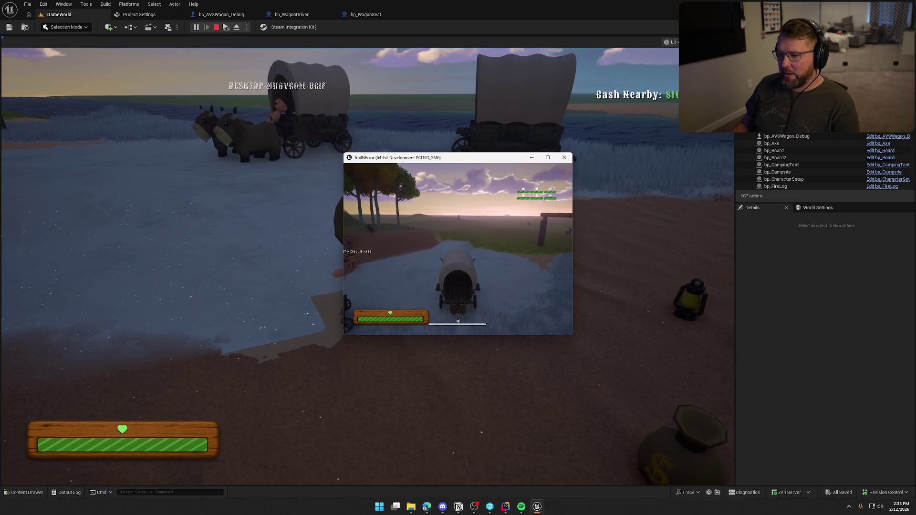
{"action": "key", "text": "w"}
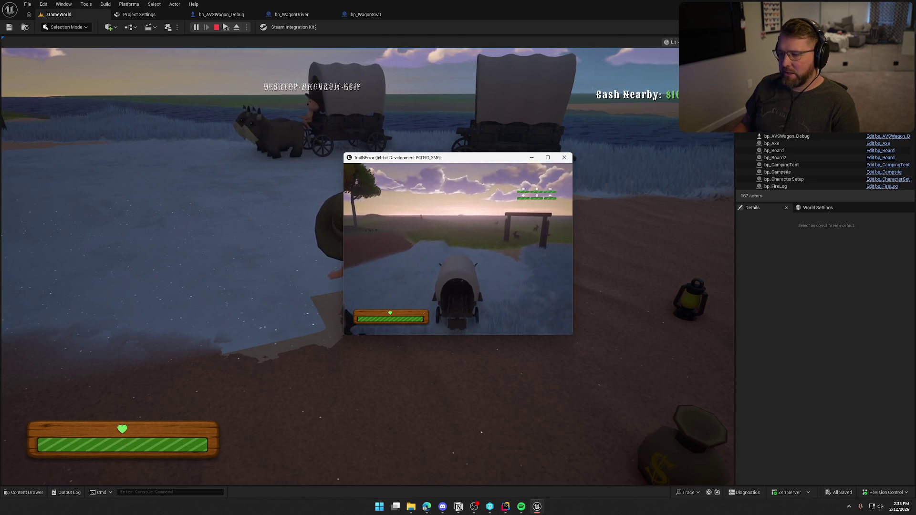
{"action": "key", "text": "e"}
{"action": "key", "text": "w"}
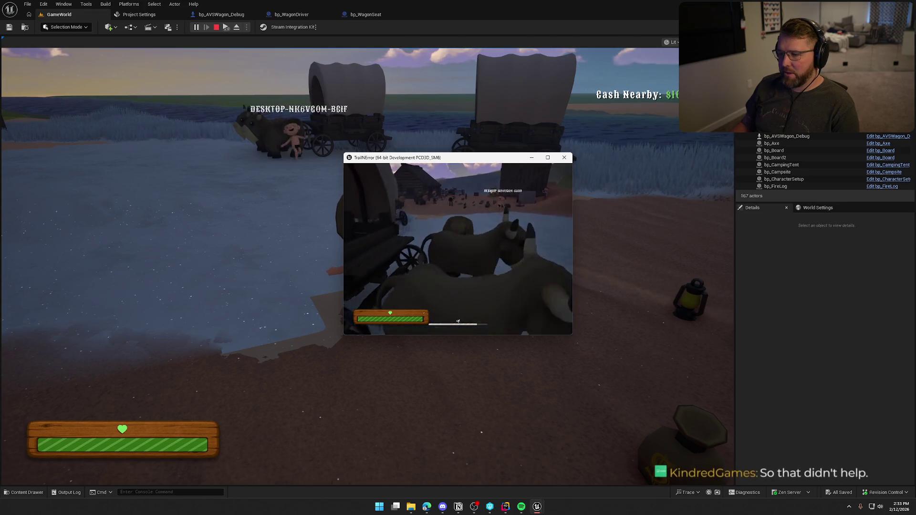
{"action": "key", "text": "w"}
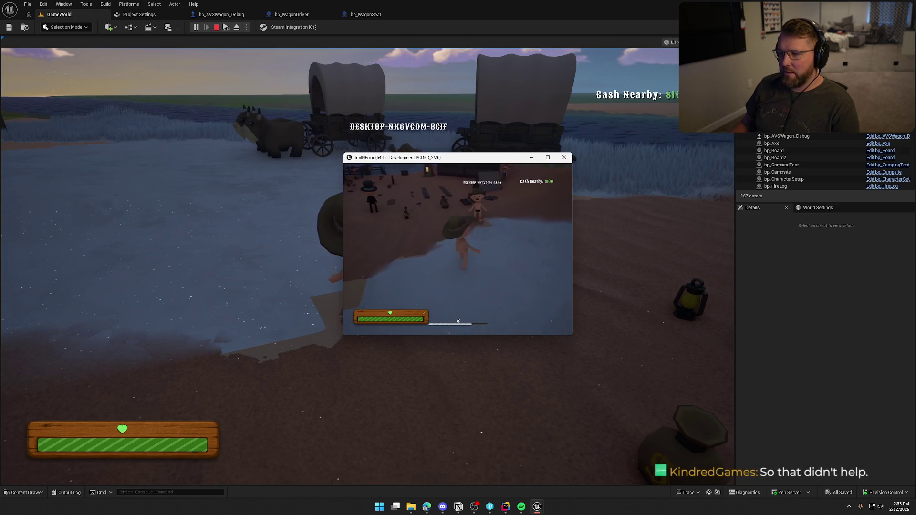
{"action": "key", "text": "Escape"}
{"action": "left_click", "coordinate": [462, 285]}
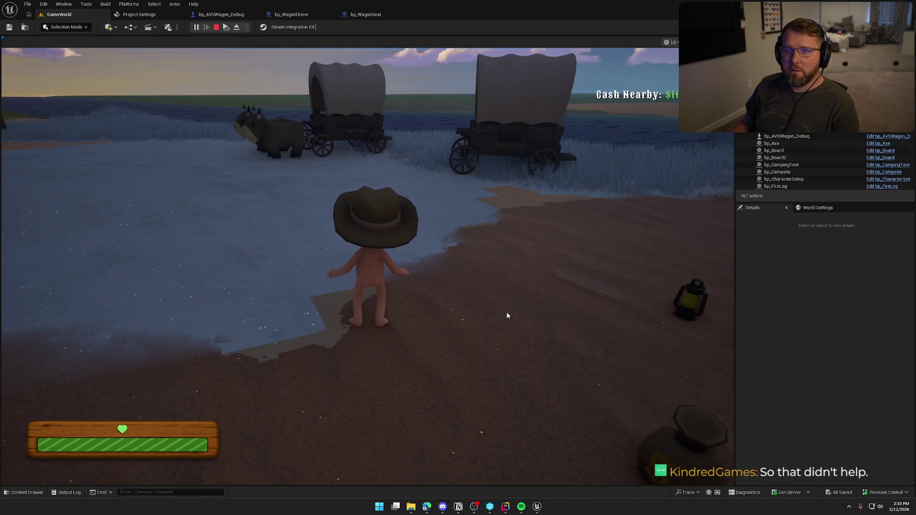
- Stop the play session and inspect bp_WagonDriver's Bind Event to On Player Died and Create Event nodes
{"action": "left_click", "coordinate": [217, 28]}
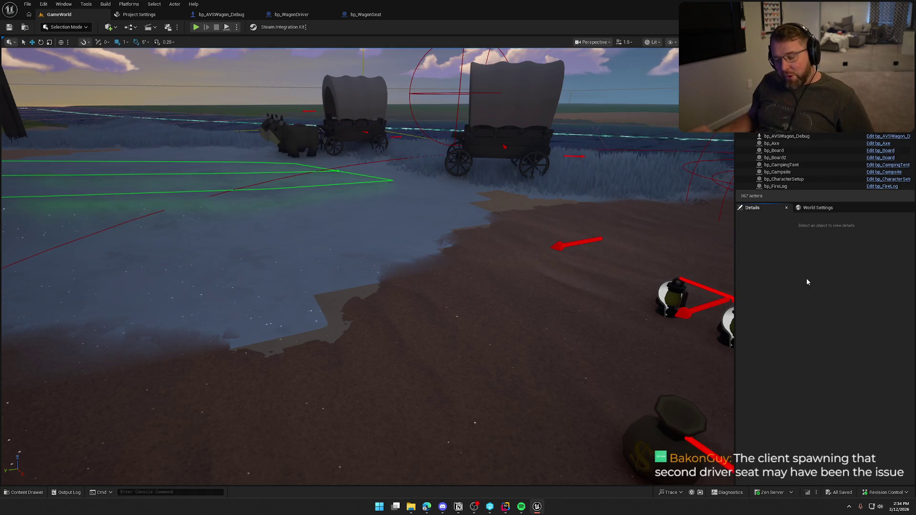
{"action": "left_click", "coordinate": [292, 14]}
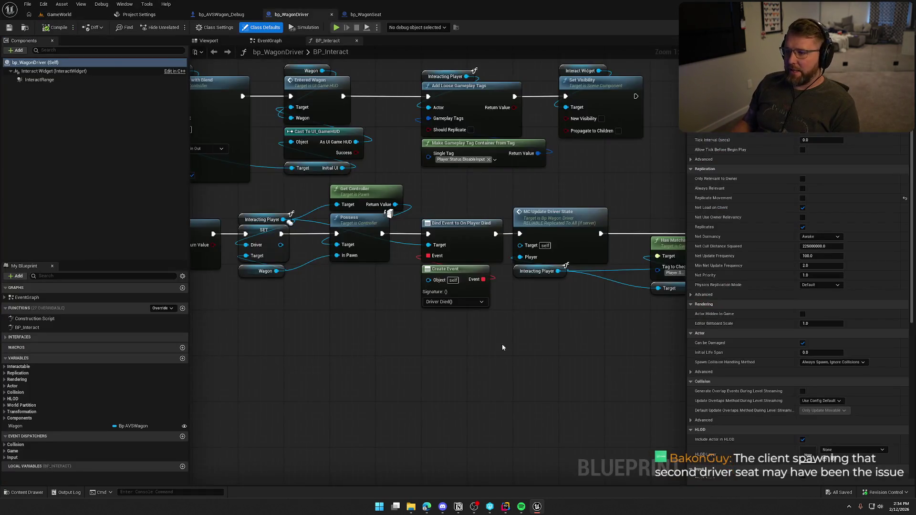
{"action": "mouse_move", "coordinate": [339, 156]}
{"action": "left_mouse_down"}
{"action": "mouse_move", "coordinate": [389, 268]}
{"action": "mouse_move", "coordinate": [364, 300]}
{"action": "mouse_move", "coordinate": [451, 291]}
{"action": "mouse_move", "coordinate": [373, 154]}
{"action": "left_mouse_up"}
{"action": "left_click", "coordinate": [363, 302]}
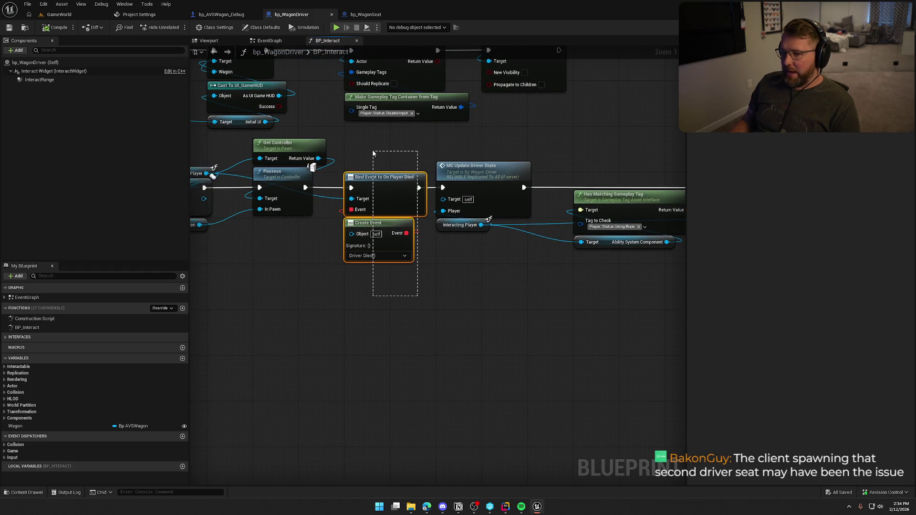
{"action": "mouse_move", "coordinate": [393, 339]}
{"action": "left_mouse_down"}
{"action": "mouse_move", "coordinate": [372, 204]}
{"action": "mouse_move", "coordinate": [347, 159]}
{"action": "left_mouse_up"}
{"action": "left_click", "coordinate": [607, 336]}
- Pan through MC Update Driver State and Has Matching Gameplay Tag, then return to GameWorld
{"action": "mouse_move", "coordinate": [522, 340]}
{"action": "left_mouse_down"}
{"action": "mouse_move", "coordinate": [485, 308]}
{"action": "mouse_move", "coordinate": [649, 306]}
{"action": "left_mouse_up"}
{"action": "left_click_drag", "start_coordinate": [675, 348], "coordinate": [311, 334]}
{"action": "mouse_move", "coordinate": [573, 344]}
{"action": "left_mouse_down"}
{"action": "mouse_move", "coordinate": [500, 345]}
{"action": "mouse_move", "coordinate": [522, 342]}
{"action": "left_mouse_up"}
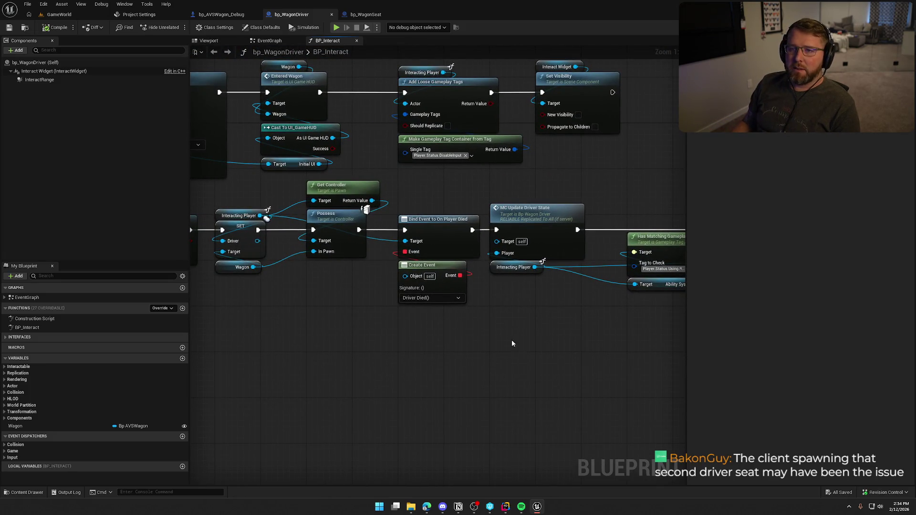
{"action": "left_click", "coordinate": [60, 14]}
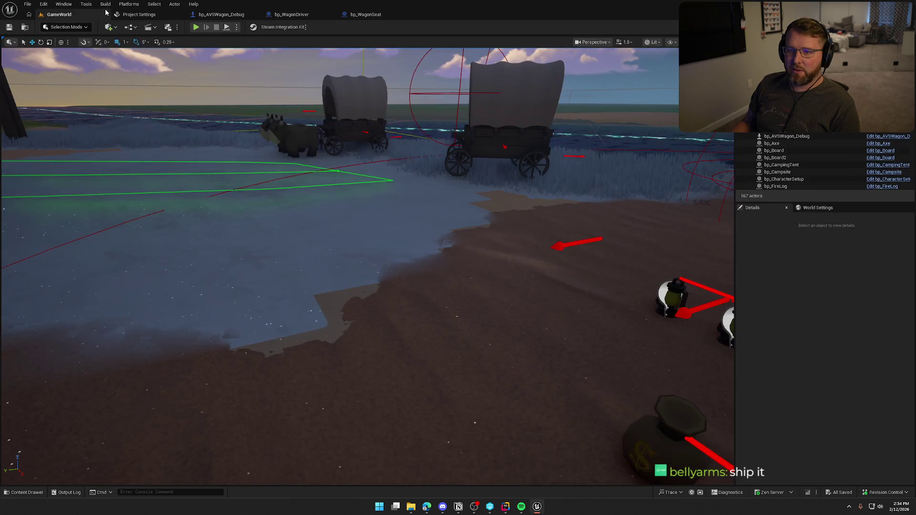
- Set Steam's bEnabled back to True in DefaultEngine.ini, then close the UnrealLink panel and the file
{"action": "left_click", "coordinate": [124, 5]}
{"action": "left_click", "coordinate": [123, 5]}
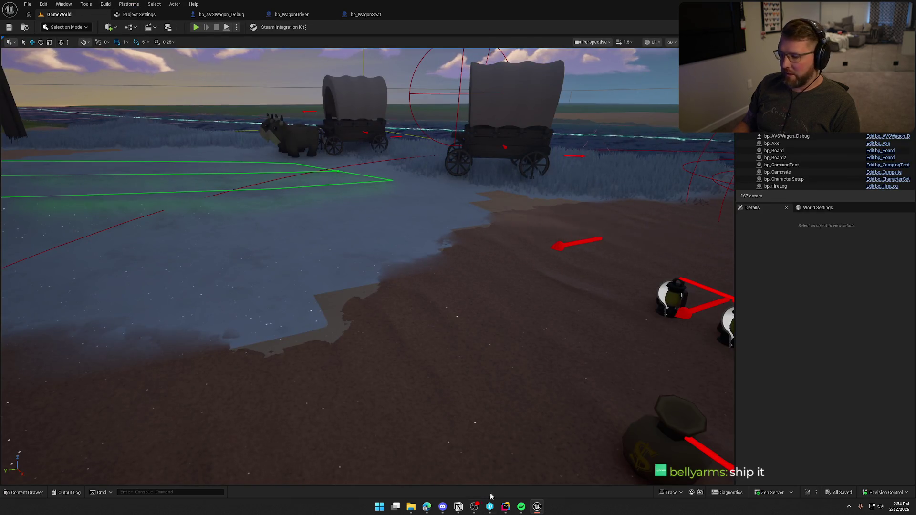
{"action": "key", "text": "alt+Tab"}
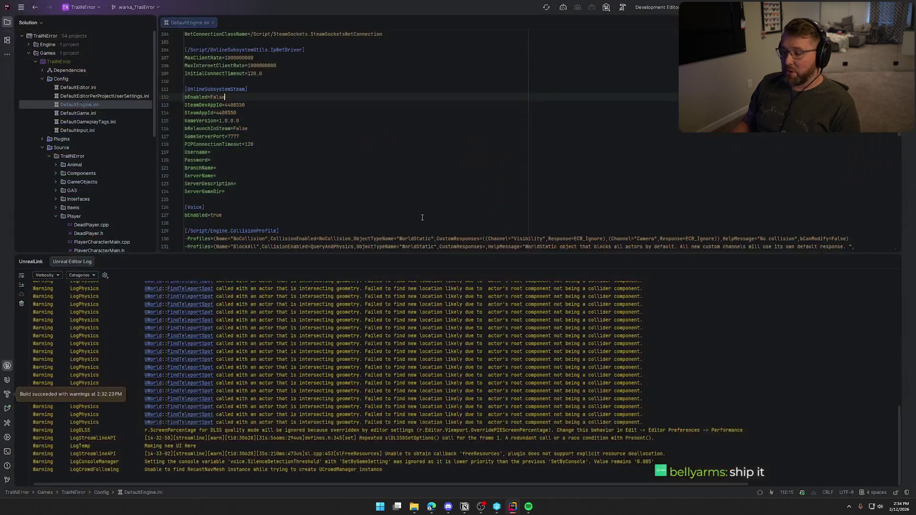
{"action": "double_click", "coordinate": [226, 97]}
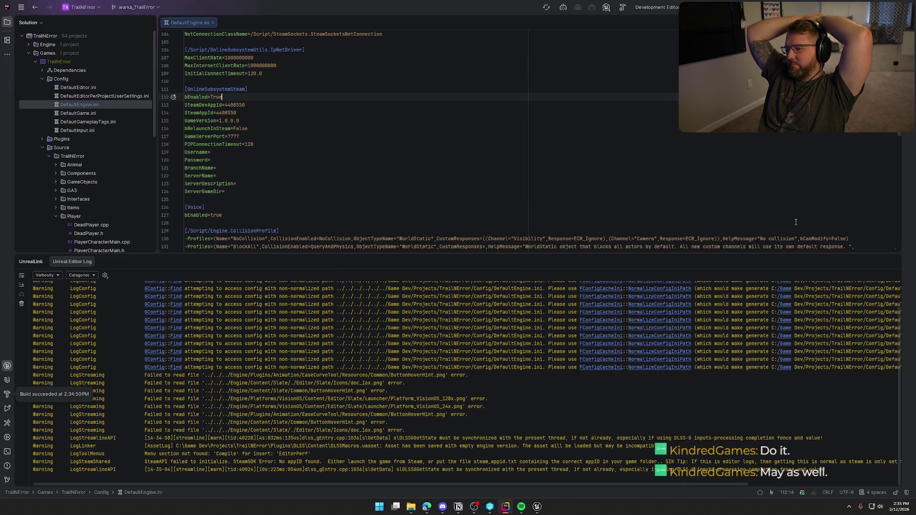
{"action": "left_click", "coordinate": [893, 262]}
{"action": "left_click", "coordinate": [212, 22]}
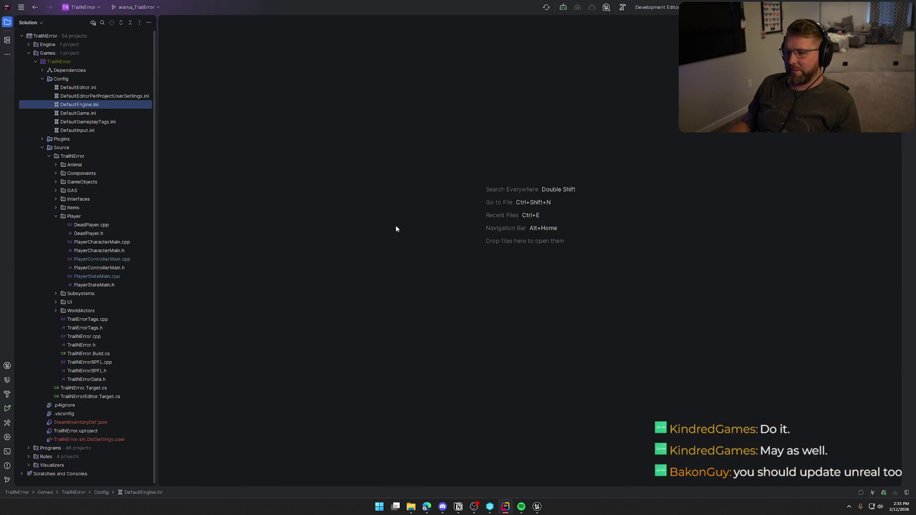
- Bring Unreal Editor forward and show Project Settings' Maps & Modes page
{"action": "left_click", "coordinate": [537, 507]}
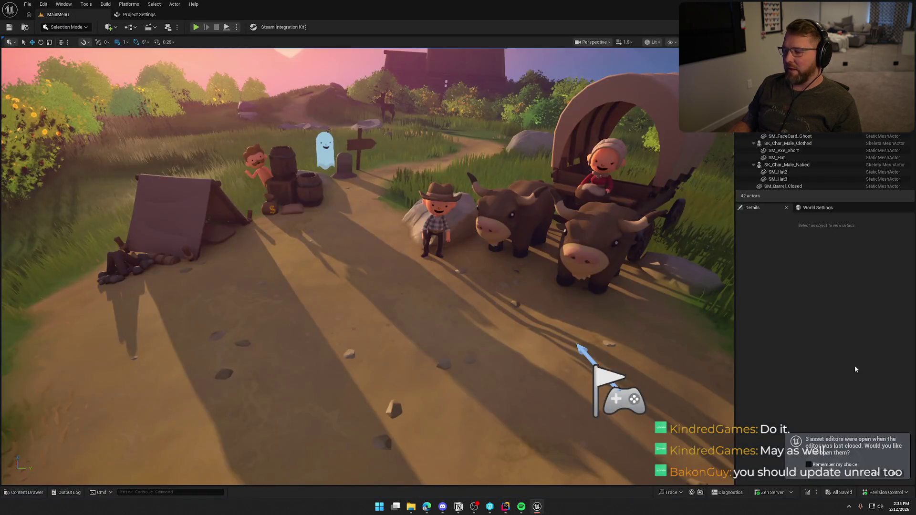
{"action": "left_click", "coordinate": [874, 473]}
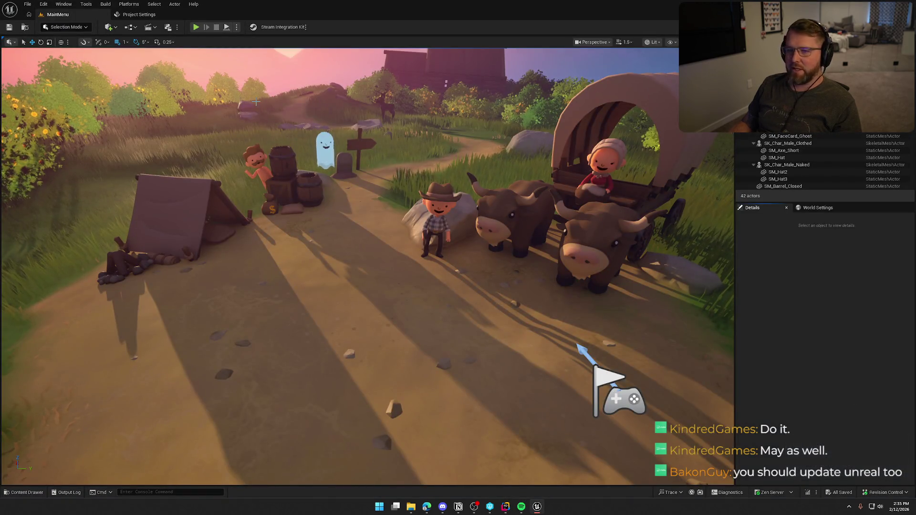
{"action": "left_click", "coordinate": [28, 93]}
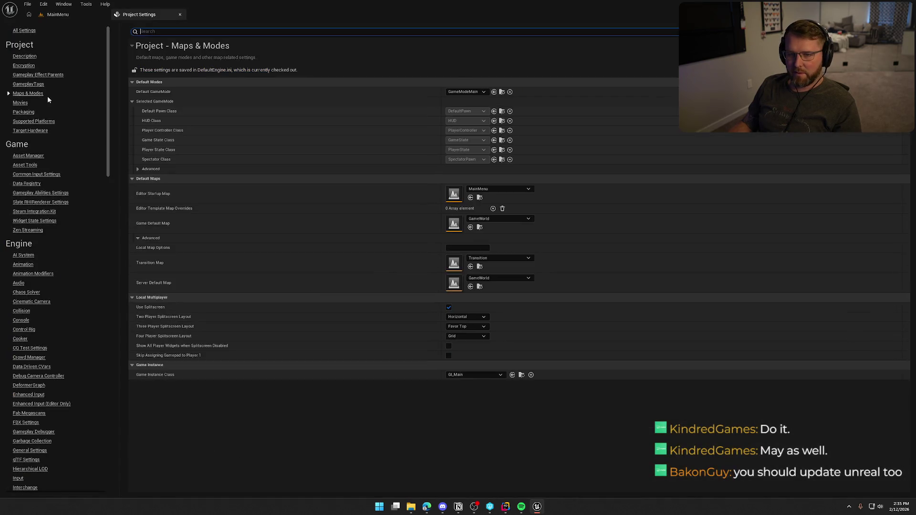
- Set Game Default Map and Server Default Map both to MainMenu, then close Project Settings
{"action": "left_click", "coordinate": [507, 217]}
{"action": "type", "text": "main"}
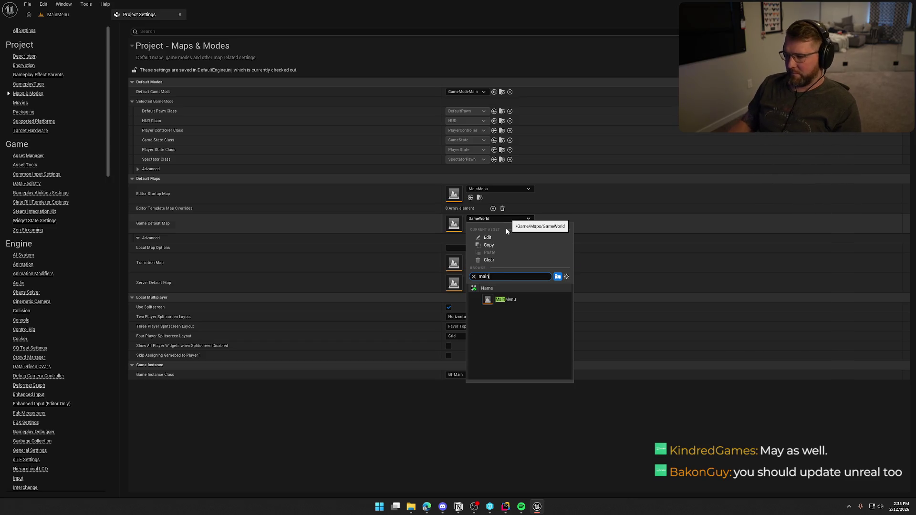
{"action": "left_click", "coordinate": [505, 299]}
{"action": "left_click", "coordinate": [499, 278]}
{"action": "type", "text": "main"}
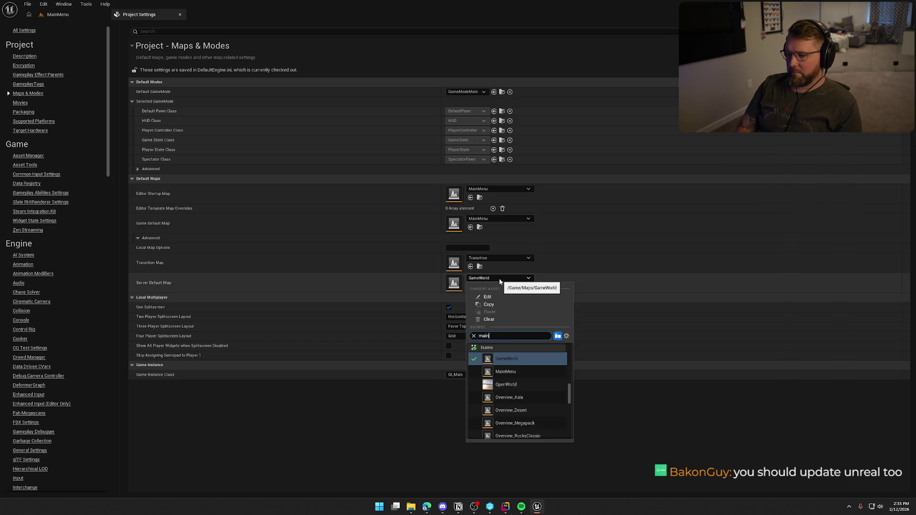
{"action": "left_click", "coordinate": [530, 358]}
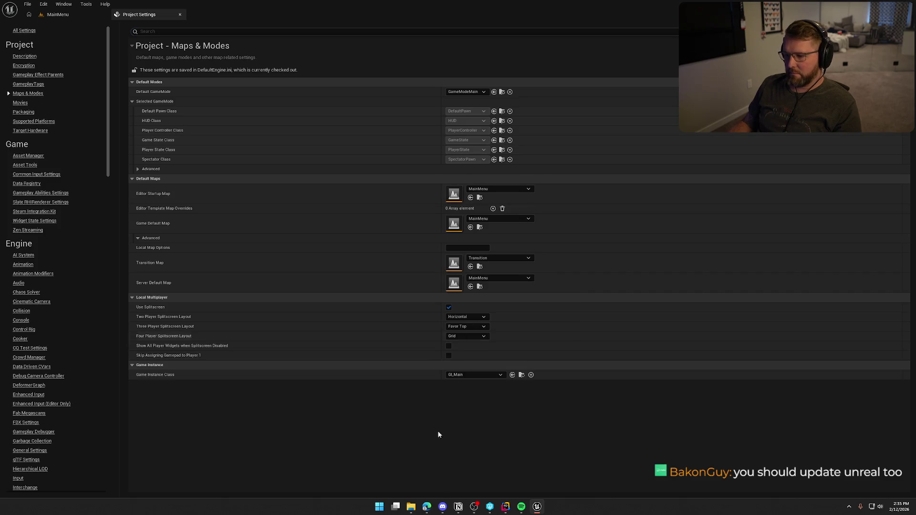
{"action": "left_click", "coordinate": [179, 15]}
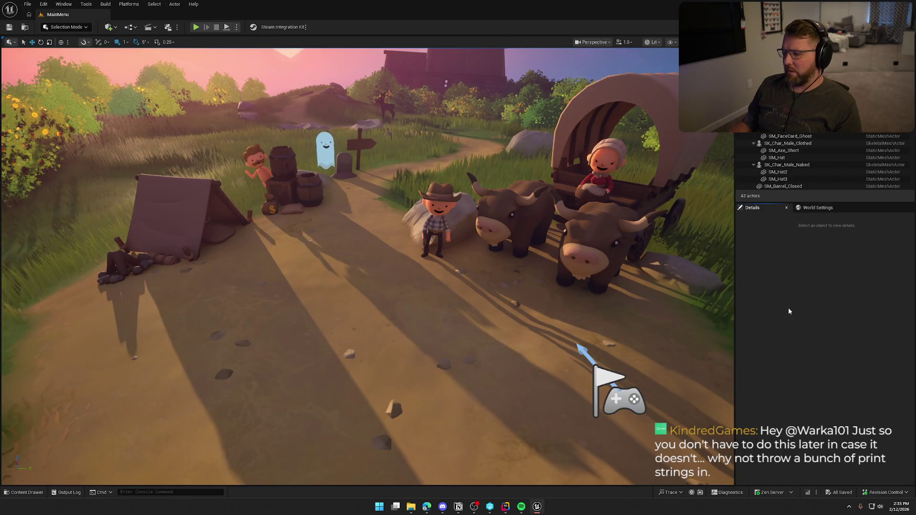
- Check the system tray, search Start for 'lau' (Epic Games Launcher), then dismiss the search
{"action": "left_click", "coordinate": [849, 509]}
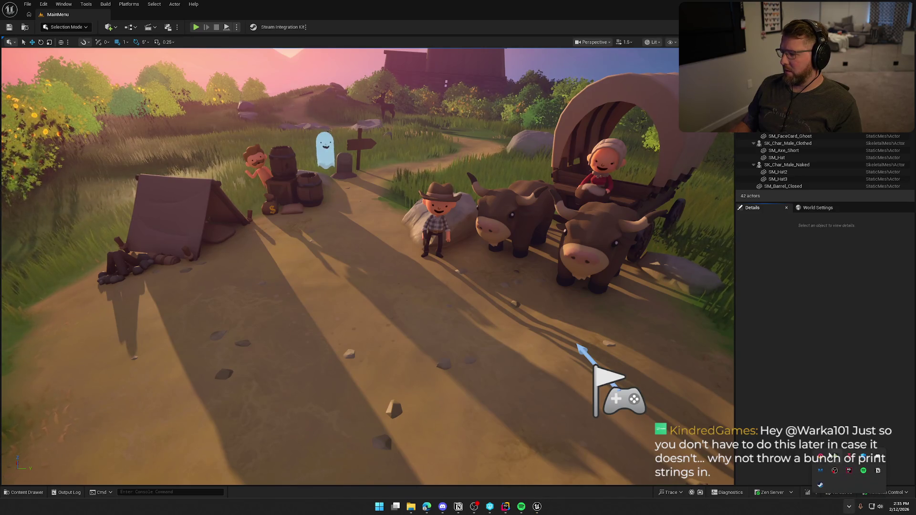
{"action": "left_click", "coordinate": [835, 407]}
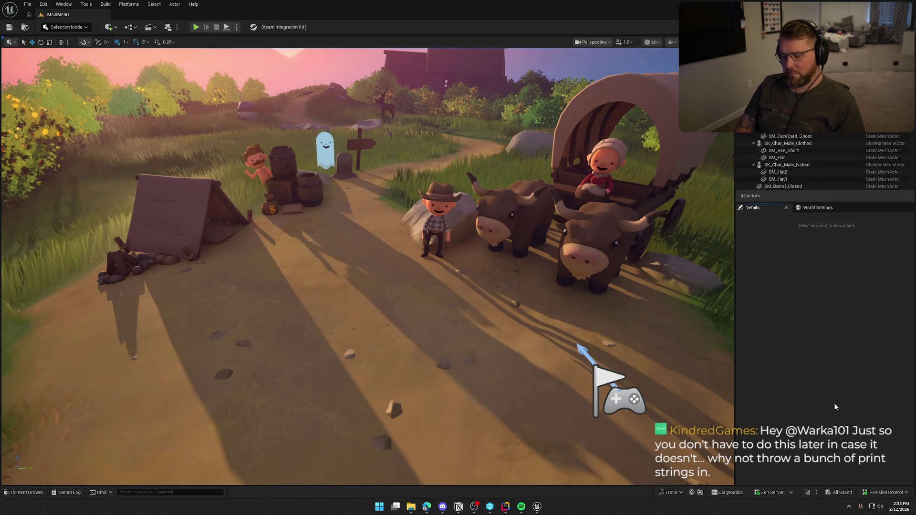
{"action": "key", "text": "super"}
{"action": "type", "text": "lau"}
{"action": "key", "text": "Return"}
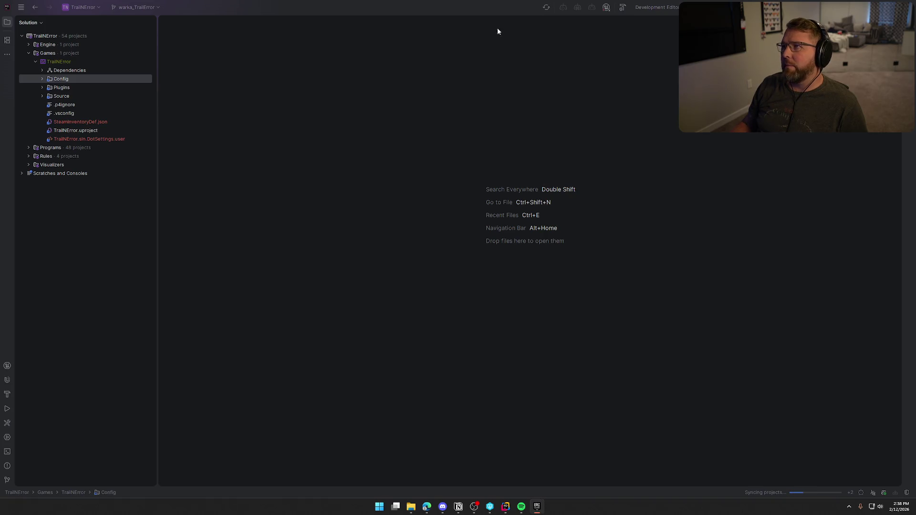
- Build the TrailError projects in Rider with Ctrl+Shift+B, then hide the UnrealLink log panel
{"action": "left_click", "coordinate": [738, 212]}
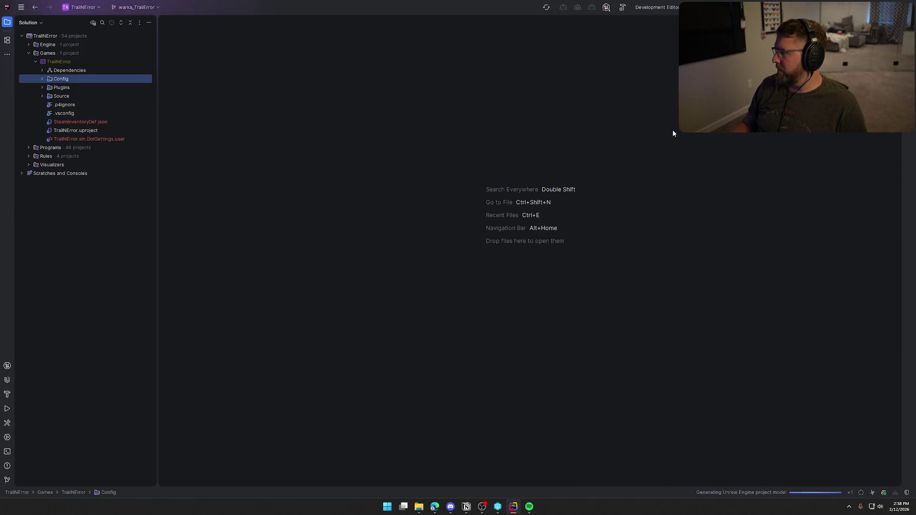
{"action": "left_click", "coordinate": [740, 493]}
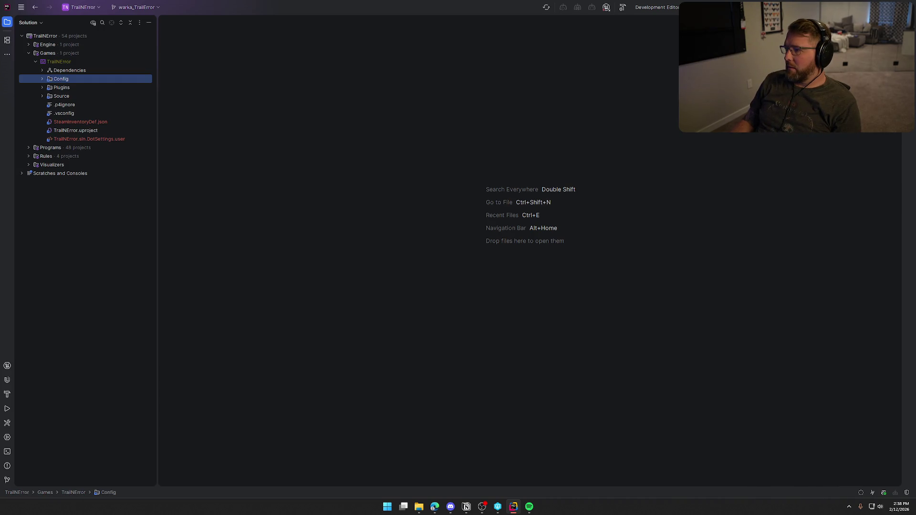
{"action": "key", "text": "ctrl+shift+b"}
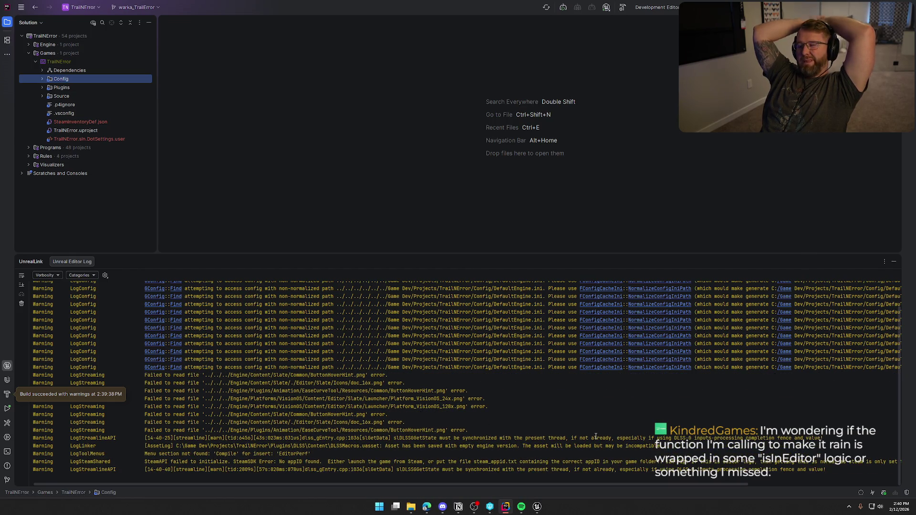
{"action": "left_click", "coordinate": [894, 262]}
- Load TrailMap from the Content Drawer's Maps folder and select TriggerVolume_Forest
{"action": "left_click", "coordinate": [535, 507]}
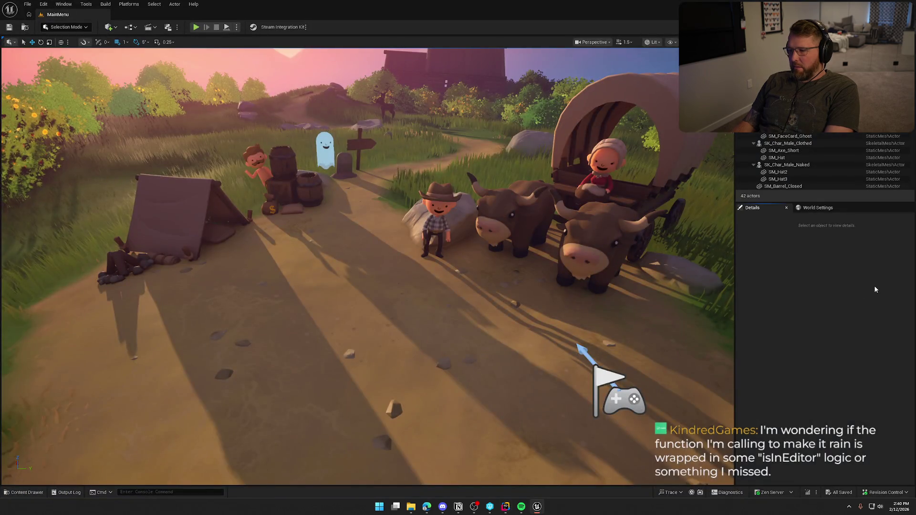
{"action": "key", "text": "ctrl+space"}
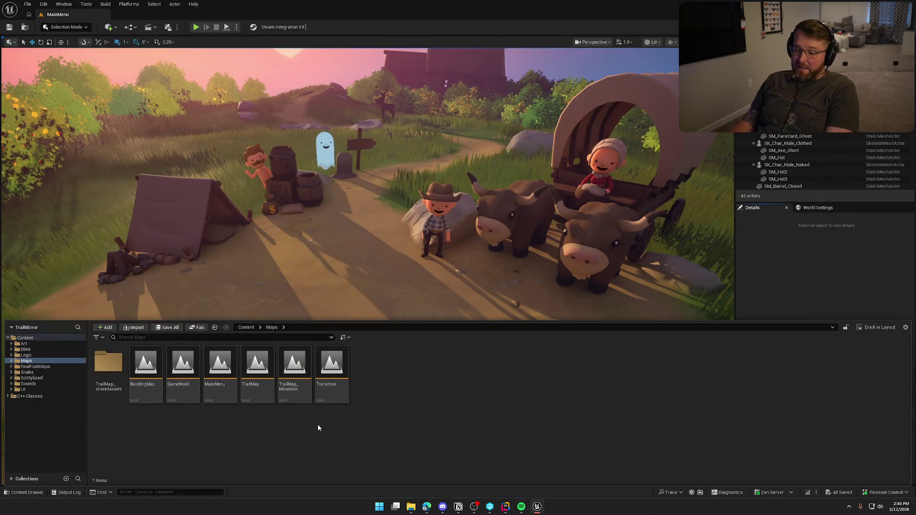
{"action": "left_click", "coordinate": [258, 368]}
{"action": "double_click", "coordinate": [267, 375]}
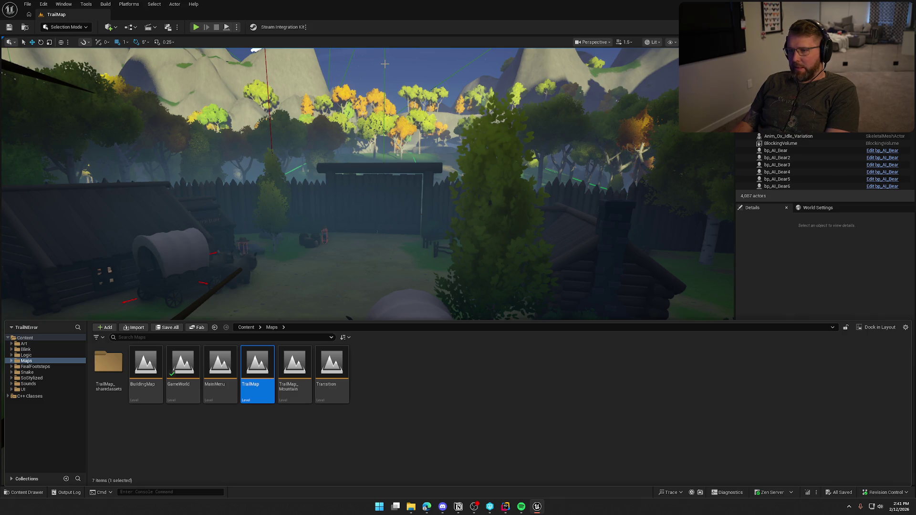
{"action": "left_click", "coordinate": [501, 200]}
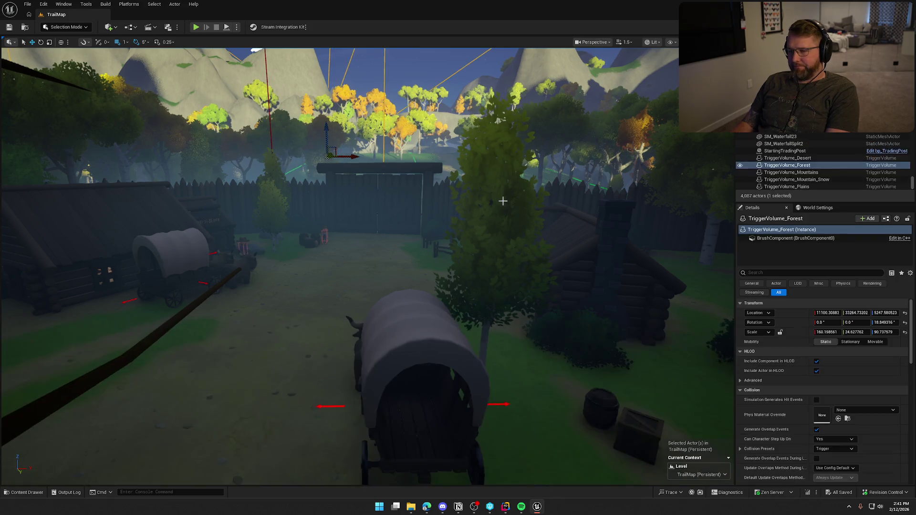
- Fly to the BP_WeatherZone actor near the canyon and open its Blueprint with Ctrl+E
{"action": "key", "text": "f"}
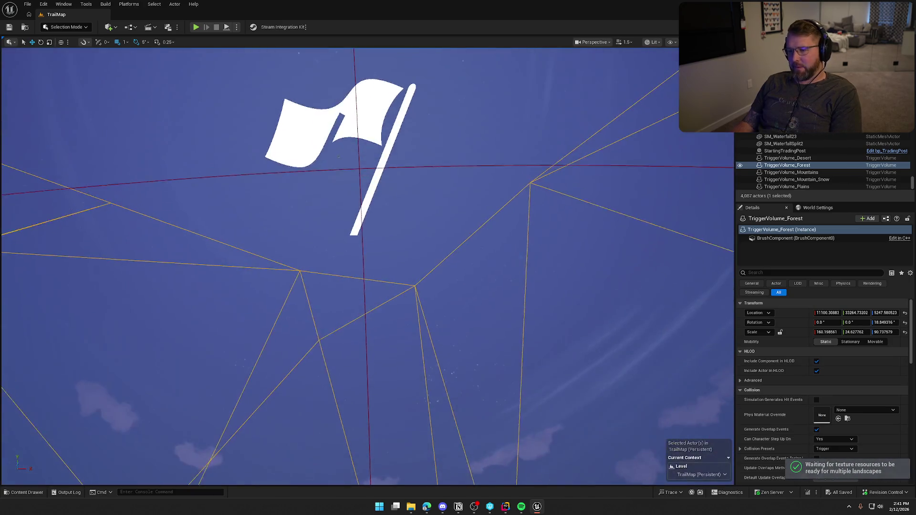
{"action": "scroll", "coordinate": [408, 430], "scroll_direction": "up", "scroll_amount": 5}
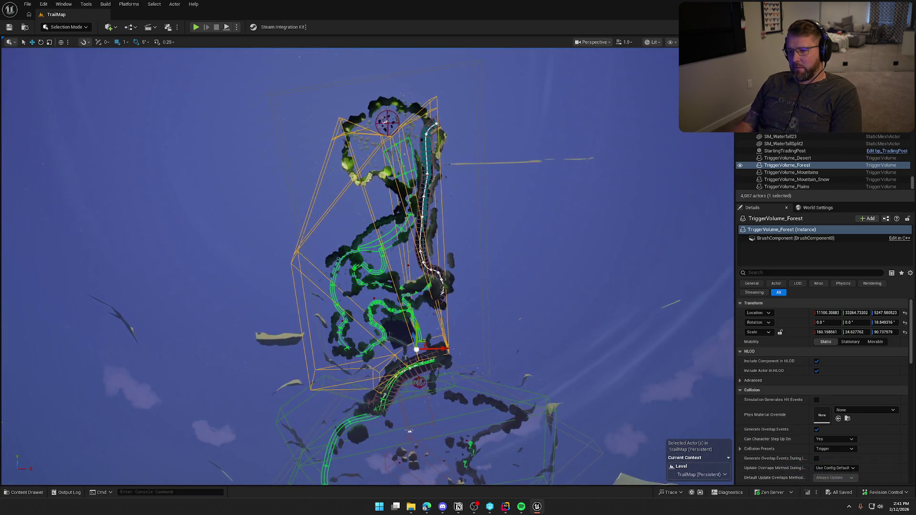
{"action": "double_click", "coordinate": [780, 136]}
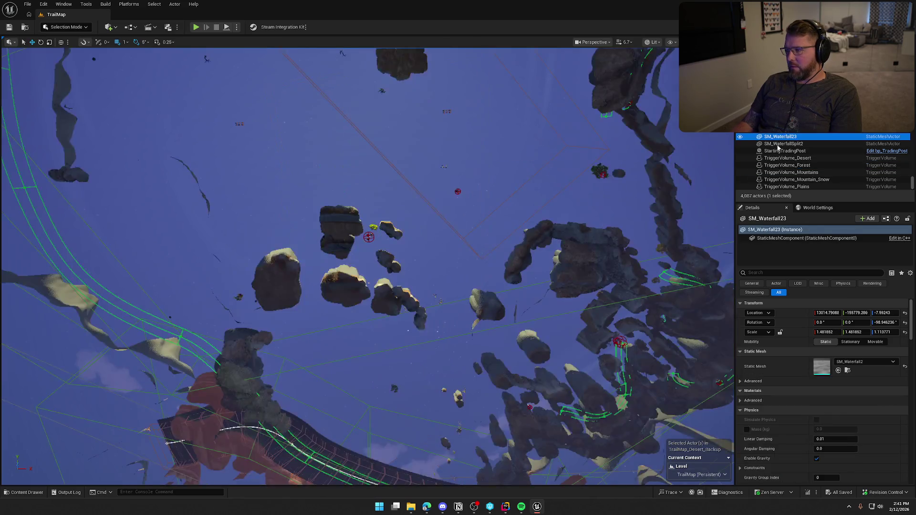
{"action": "scroll", "coordinate": [368, 267], "scroll_direction": "up", "scroll_amount": 5}
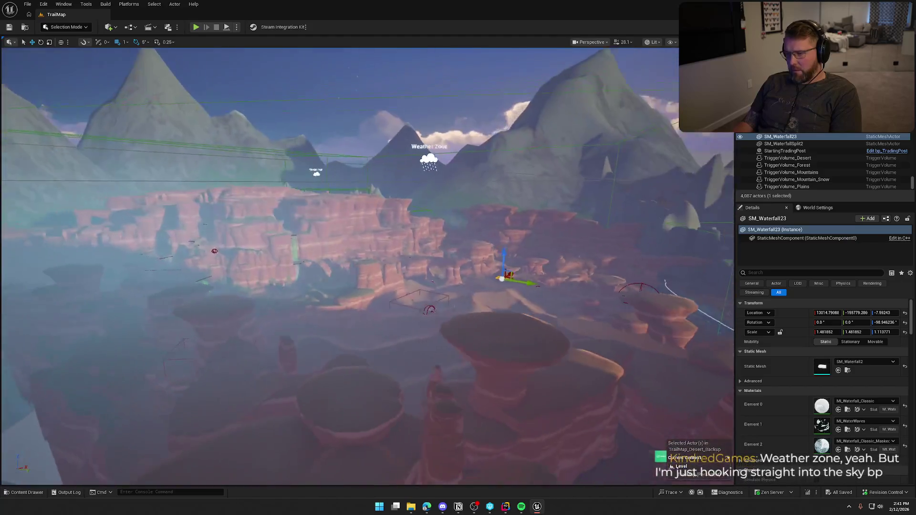
{"action": "mouse_move", "coordinate": [500, 264]}
{"action": "left_mouse_down"}
{"action": "mouse_move", "coordinate": [477, 248]}
{"action": "mouse_move", "coordinate": [487, 286]}
{"action": "mouse_move", "coordinate": [501, 264]}
{"action": "mouse_move", "coordinate": [496, 233]}
{"action": "mouse_move", "coordinate": [500, 243]}
{"action": "left_mouse_up"}
{"action": "scroll", "coordinate": [388, 199], "scroll_direction": "up", "scroll_amount": 2}
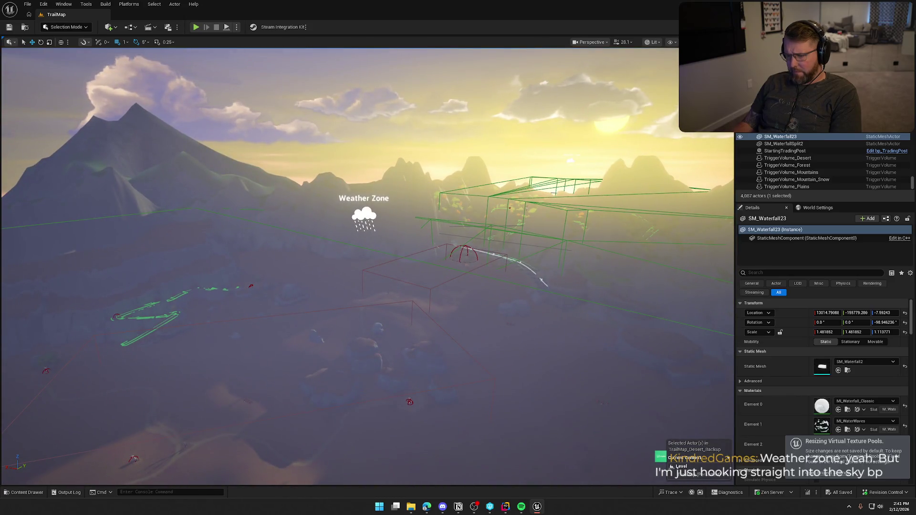
{"action": "left_click", "coordinate": [364, 218]}
{"action": "key", "text": "f"}
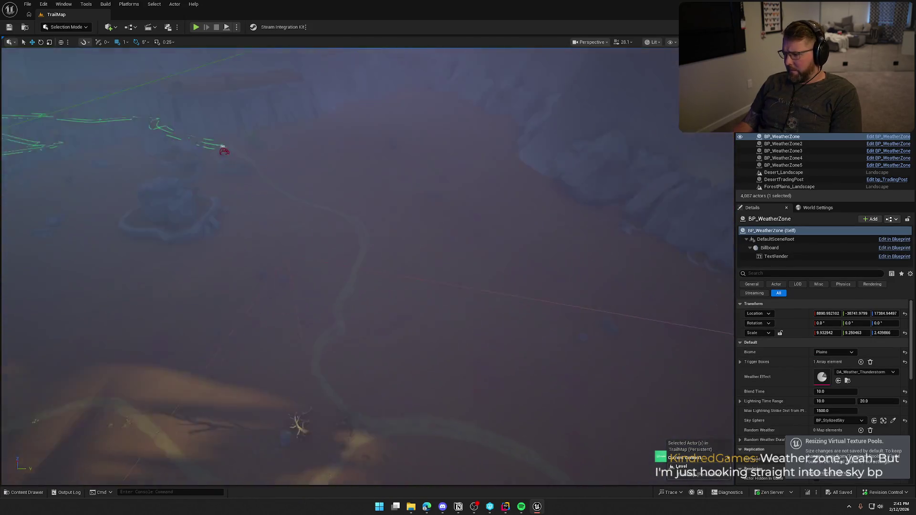
{"action": "left_click_drag", "start_coordinate": [388, 199], "coordinate": [391, 189]}
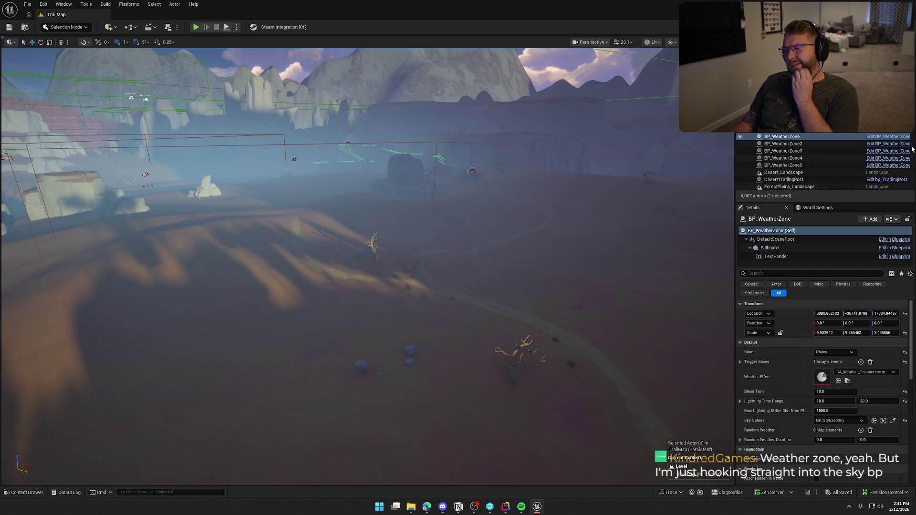
{"action": "key", "text": "ctrl+e"}
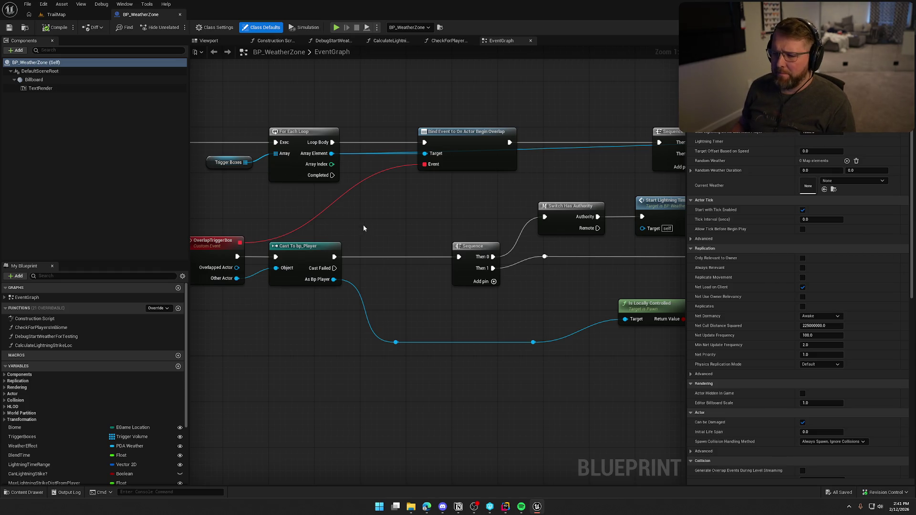
- Inspect the Cast To bp_Player, Delay and Debug Start Weather nodes in the EventGraph
{"action": "mouse_move", "coordinate": [329, 154]}
{"action": "left_mouse_down"}
{"action": "mouse_move", "coordinate": [383, 299]}
{"action": "mouse_move", "coordinate": [307, 173]}
{"action": "left_mouse_up"}
{"action": "left_click", "coordinate": [358, 285]}
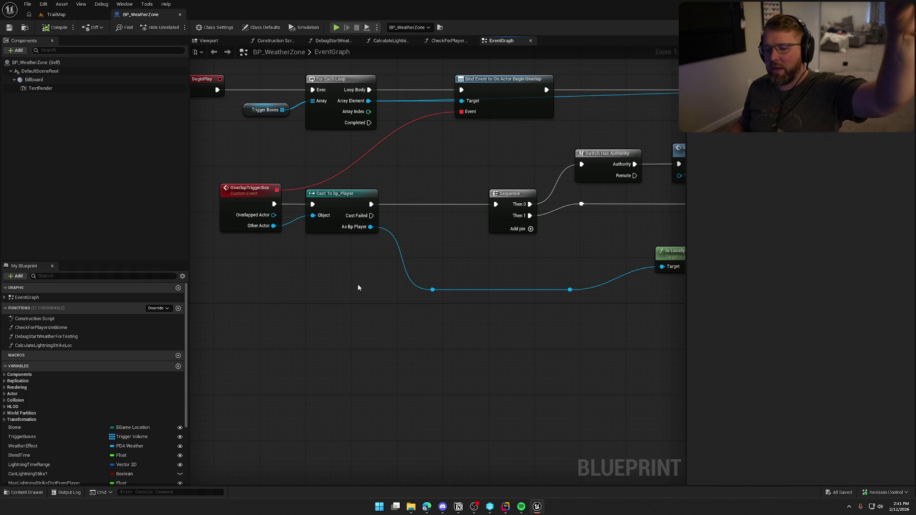
{"action": "left_click_drag", "start_coordinate": [365, 283], "coordinate": [300, 172]}
{"action": "left_click", "coordinate": [378, 285]}
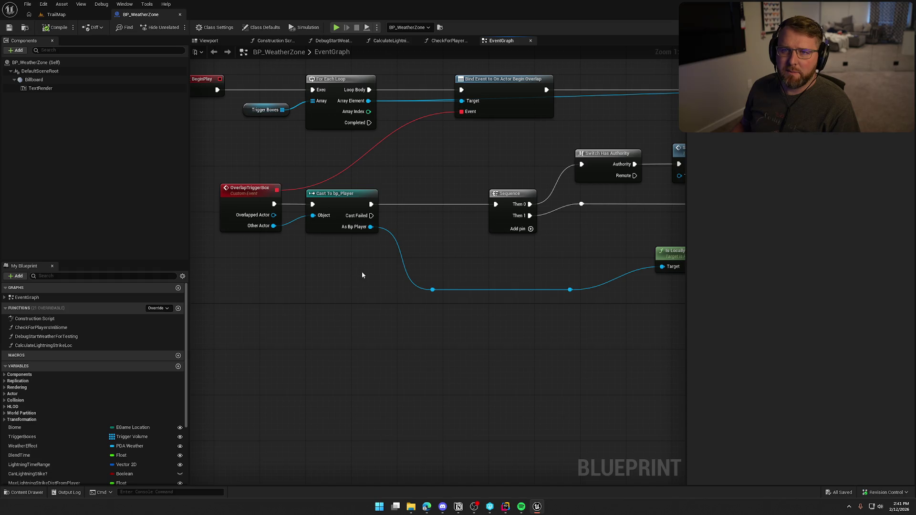
{"action": "mouse_move", "coordinate": [509, 267]}
{"action": "left_mouse_down"}
{"action": "mouse_move", "coordinate": [599, 266]}
{"action": "mouse_move", "coordinate": [468, 385]}
{"action": "mouse_move", "coordinate": [299, 367]}
{"action": "mouse_move", "coordinate": [317, 250]}
{"action": "mouse_move", "coordinate": [323, 279]}
{"action": "left_mouse_up"}
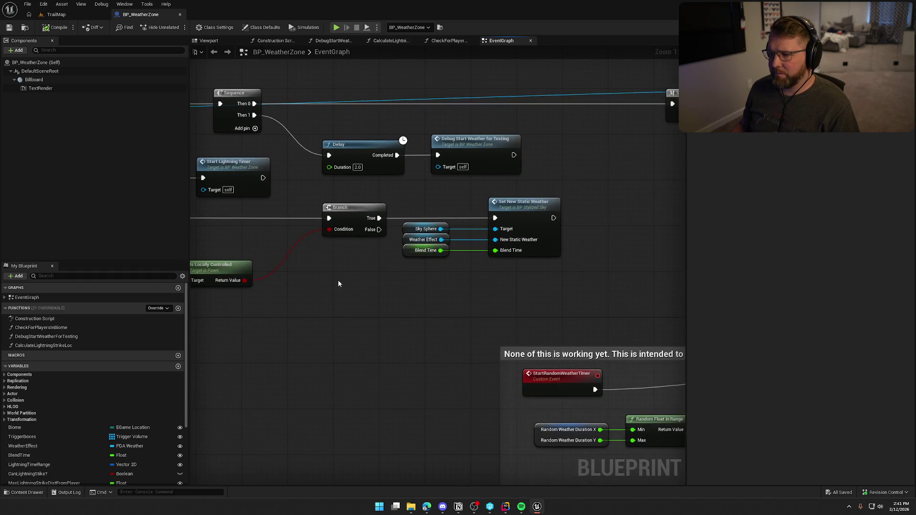
{"action": "left_click_drag", "start_coordinate": [530, 184], "coordinate": [316, 133]}
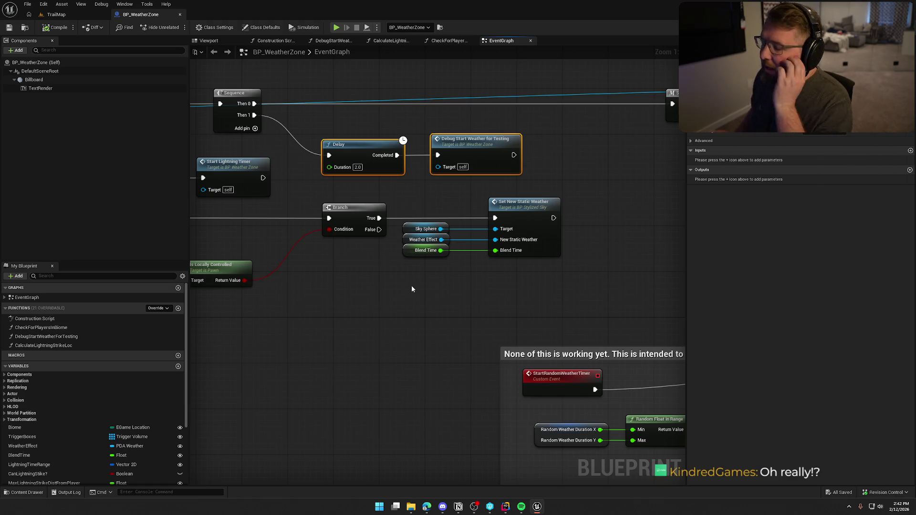
{"action": "mouse_move", "coordinate": [412, 290]}
{"action": "left_mouse_down"}
{"action": "mouse_move", "coordinate": [602, 306]}
{"action": "mouse_move", "coordinate": [616, 352]}
{"action": "left_mouse_up"}
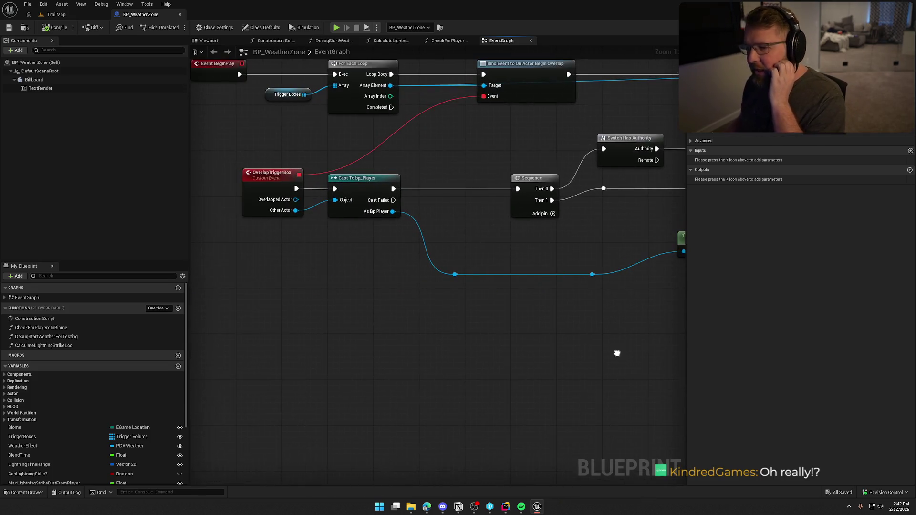
- Review the lightning timer and Set New Static Weather nodes, then open DebugStartWeatherForTesting
{"action": "left_click", "coordinate": [379, 210]}
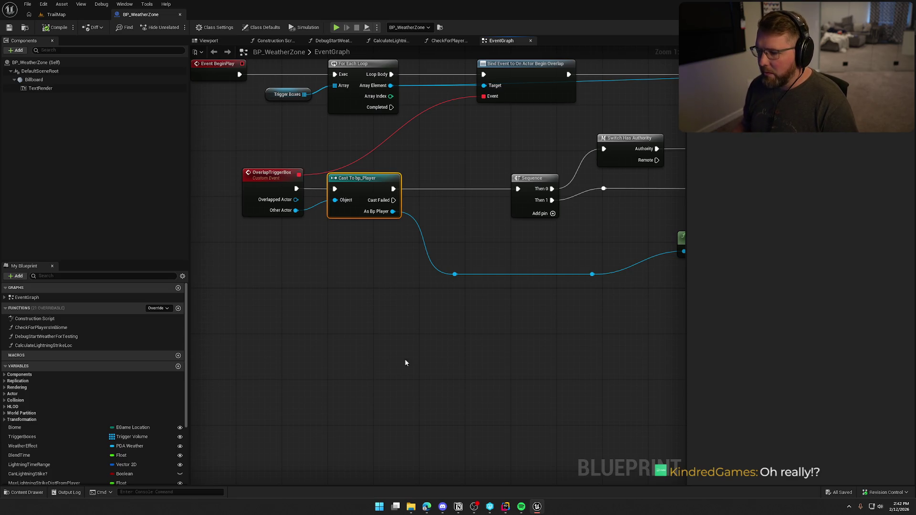
{"action": "left_click_drag", "start_coordinate": [394, 360], "coordinate": [342, 333]}
{"action": "mouse_move", "coordinate": [504, 301]}
{"action": "left_mouse_down"}
{"action": "mouse_move", "coordinate": [440, 331]}
{"action": "mouse_move", "coordinate": [358, 332]}
{"action": "left_mouse_up"}
{"action": "left_click_drag", "start_coordinate": [561, 313], "coordinate": [424, 184]}
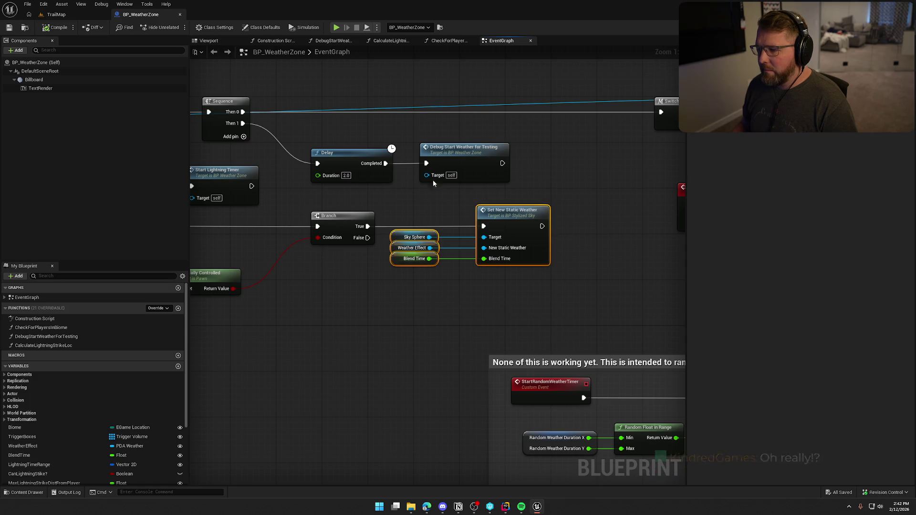
{"action": "left_click_drag", "start_coordinate": [545, 183], "coordinate": [313, 125]}
{"action": "mouse_move", "coordinate": [531, 163]}
{"action": "left_mouse_down"}
{"action": "mouse_move", "coordinate": [557, 149]}
{"action": "mouse_move", "coordinate": [548, 160]}
{"action": "left_mouse_up"}
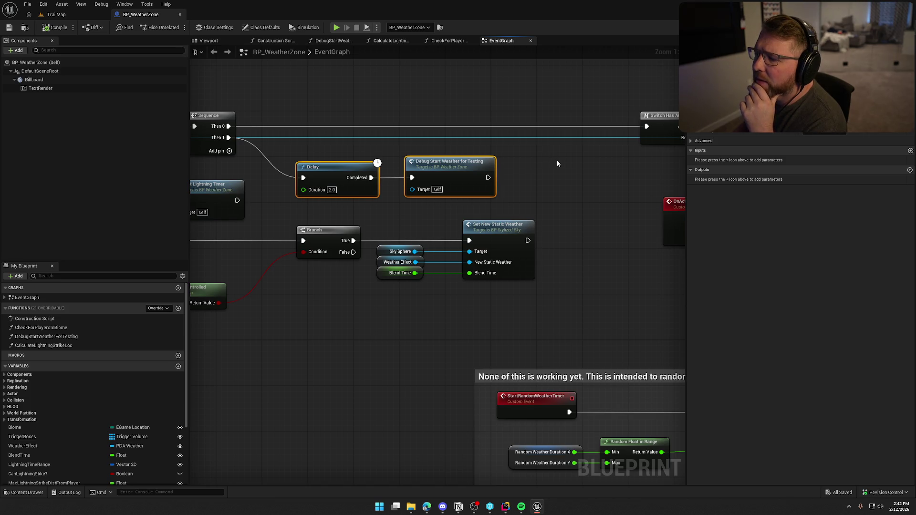
{"action": "double_click", "coordinate": [454, 174]}
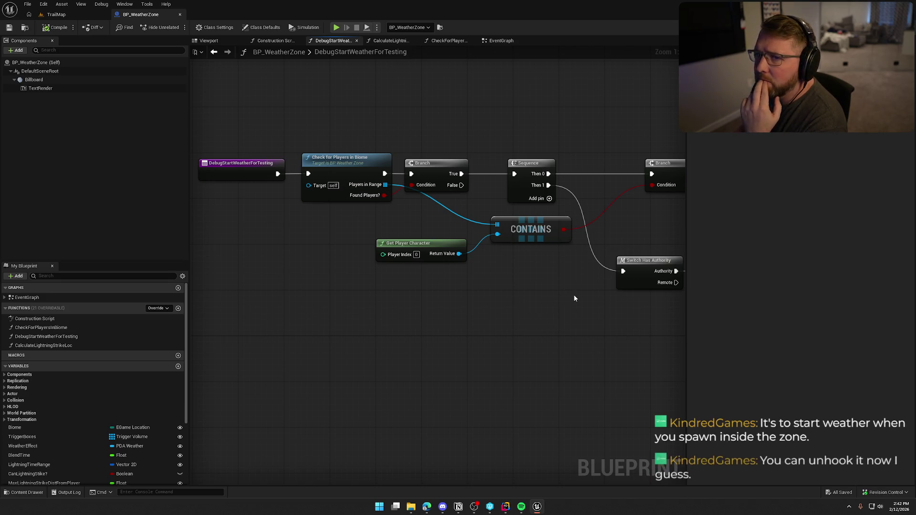
{"action": "left_click_drag", "start_coordinate": [575, 298], "coordinate": [426, 300]}
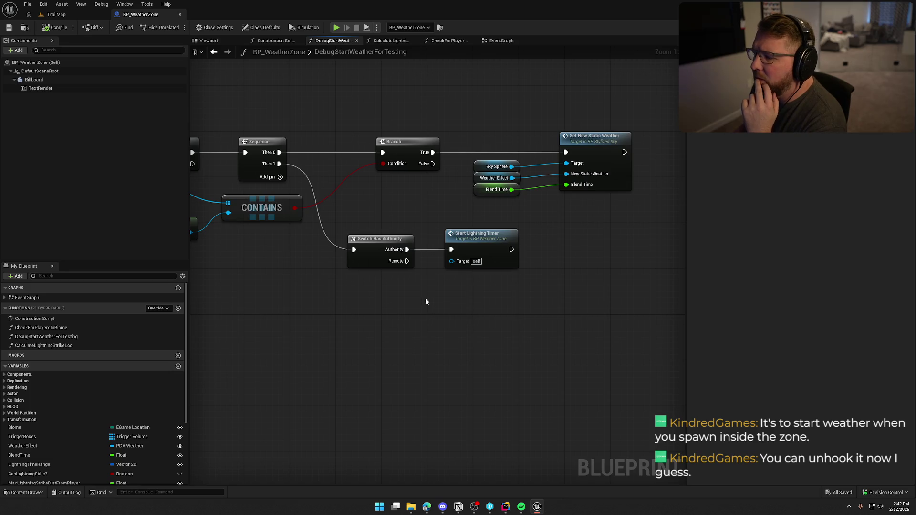
{"action": "left_click_drag", "start_coordinate": [329, 297], "coordinate": [523, 308]}
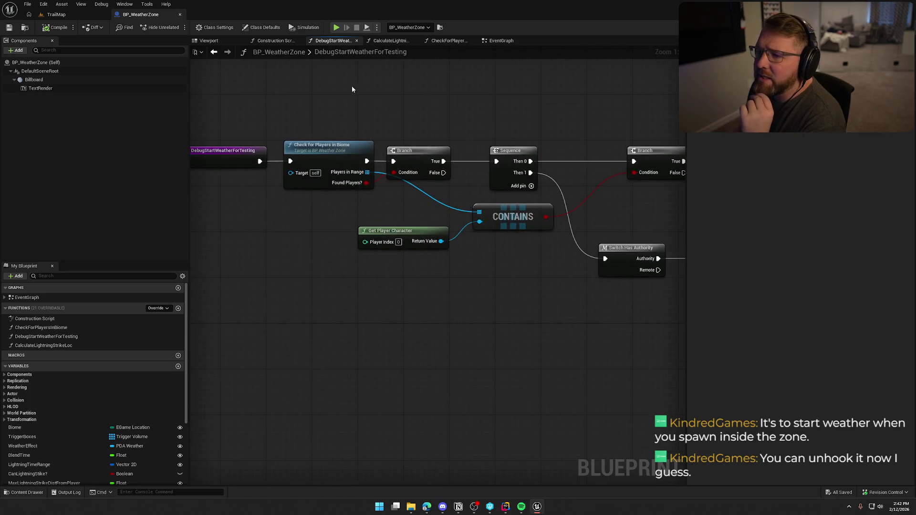
{"action": "left_click_drag", "start_coordinate": [354, 86], "coordinate": [408, 88]}
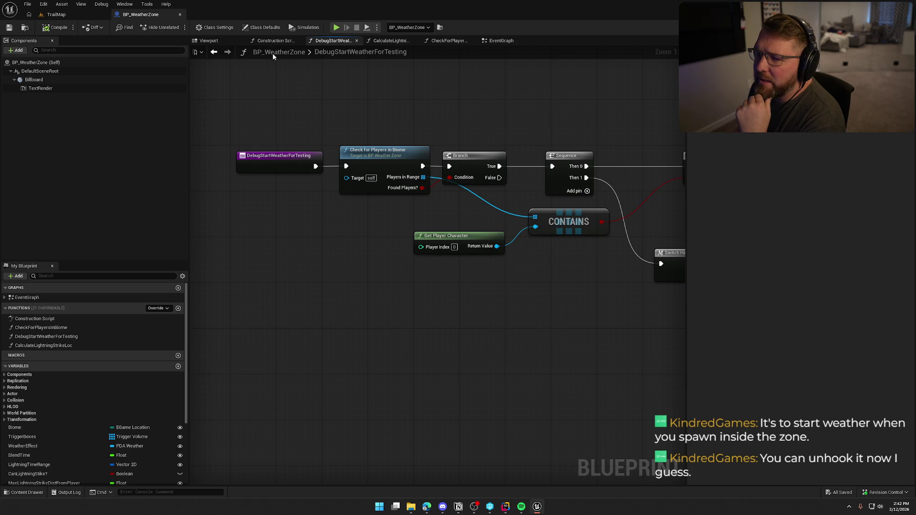
{"action": "left_click", "coordinate": [214, 54]}
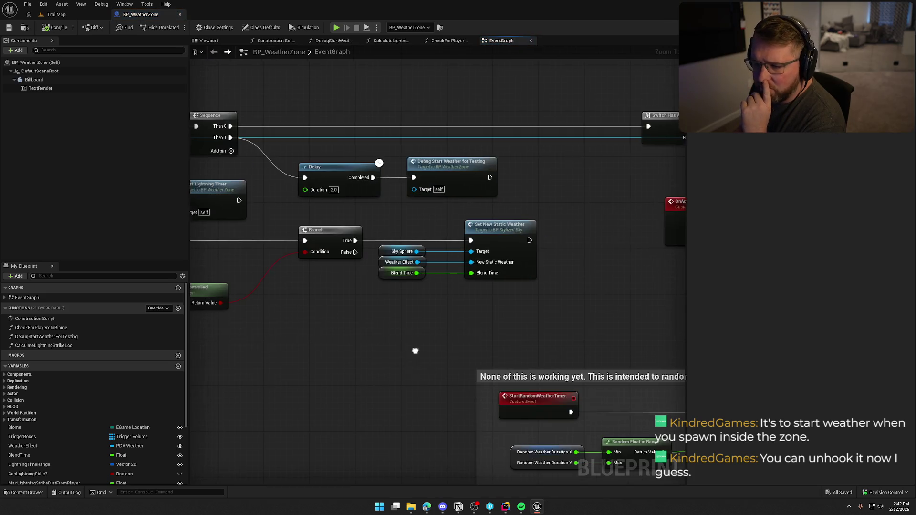
{"action": "left_click_drag", "start_coordinate": [413, 351], "coordinate": [511, 336]}
{"action": "mouse_move", "coordinate": [352, 163]}
{"action": "left_mouse_down"}
{"action": "mouse_move", "coordinate": [285, 170]}
{"action": "mouse_move", "coordinate": [373, 224]}
{"action": "mouse_move", "coordinate": [603, 304]}
{"action": "left_mouse_up"}
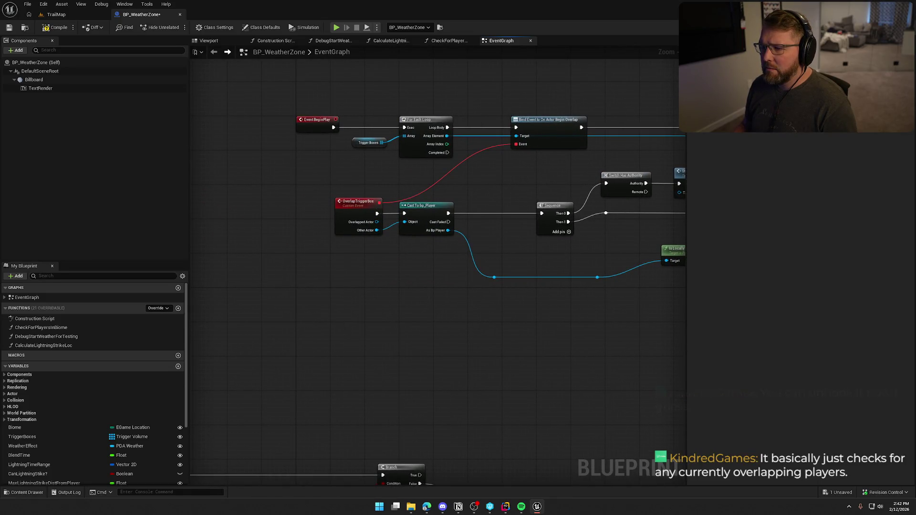
{"action": "mouse_move", "coordinate": [879, 334]}
{"action": "left_mouse_down"}
{"action": "mouse_move", "coordinate": [662, 229]}
{"action": "mouse_move", "coordinate": [322, 215]}
{"action": "left_mouse_up"}
- Pan across OverlapTriggerBox, the lightning timer, Biome switch and the unfinished random-weather comment
{"action": "left_click_drag", "start_coordinate": [433, 227], "coordinate": [385, 228]}
{"action": "left_click_drag", "start_coordinate": [272, 231], "coordinate": [634, 193]}
{"action": "left_click_drag", "start_coordinate": [573, 257], "coordinate": [741, 80]}
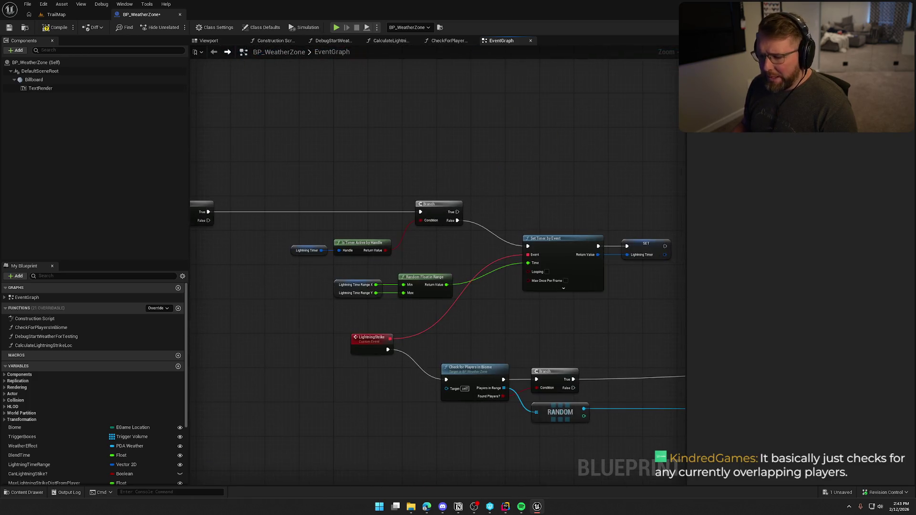
{"action": "mouse_move", "coordinate": [601, 154]}
{"action": "left_mouse_down"}
{"action": "mouse_move", "coordinate": [767, 96]}
{"action": "mouse_move", "coordinate": [843, 88]}
{"action": "left_mouse_up"}
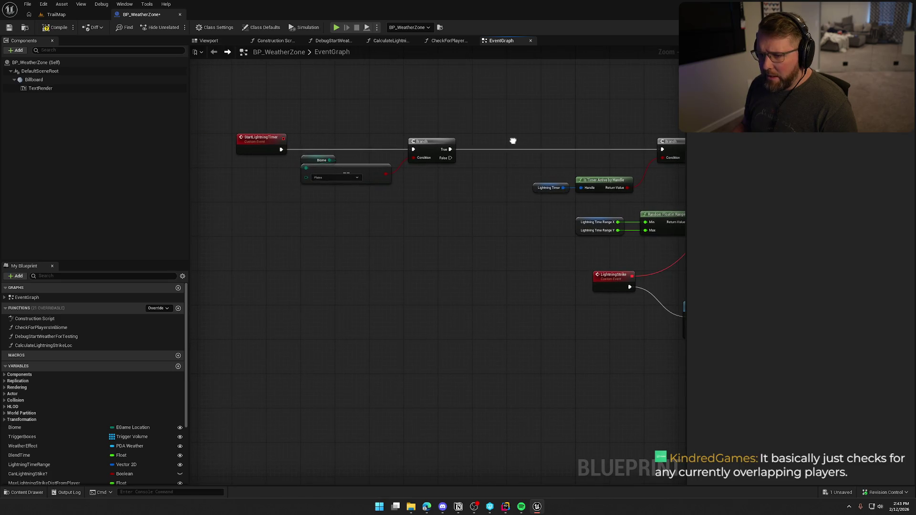
{"action": "left_click_drag", "start_coordinate": [480, 151], "coordinate": [352, 215]}
{"action": "scroll", "coordinate": [508, 207], "scroll_direction": "down", "scroll_amount": 4}
{"action": "left_click_drag", "start_coordinate": [507, 206], "coordinate": [293, 208]}
{"action": "scroll", "coordinate": [363, 201], "scroll_direction": "up", "scroll_amount": 4}
{"action": "left_click_drag", "start_coordinate": [363, 202], "coordinate": [262, 208]}
{"action": "scroll", "coordinate": [261, 208], "scroll_direction": "up", "scroll_amount": 2}
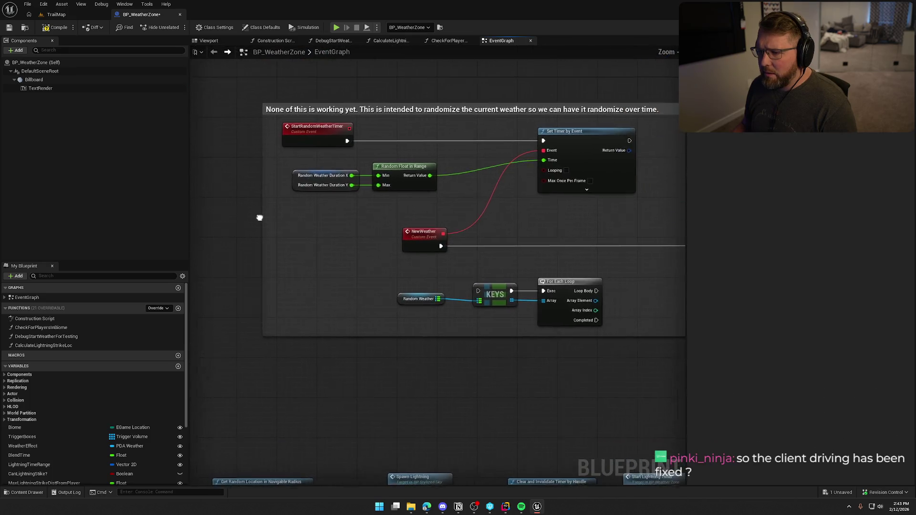
- Review the Delay, Branch, Bind Event, Sequence and BeginPlay nodes of the EventGraph
{"action": "left_click_drag", "start_coordinate": [230, 98], "coordinate": [436, 181]}
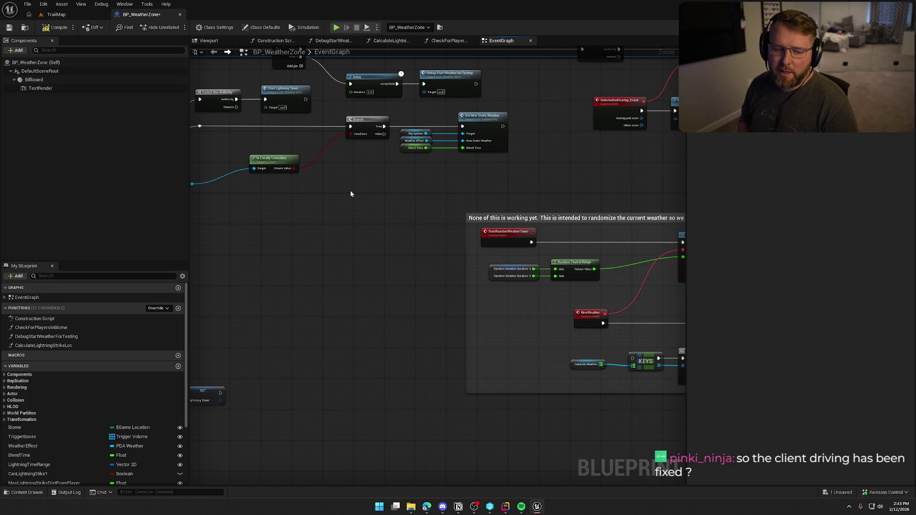
{"action": "left_click_drag", "start_coordinate": [350, 193], "coordinate": [440, 235]}
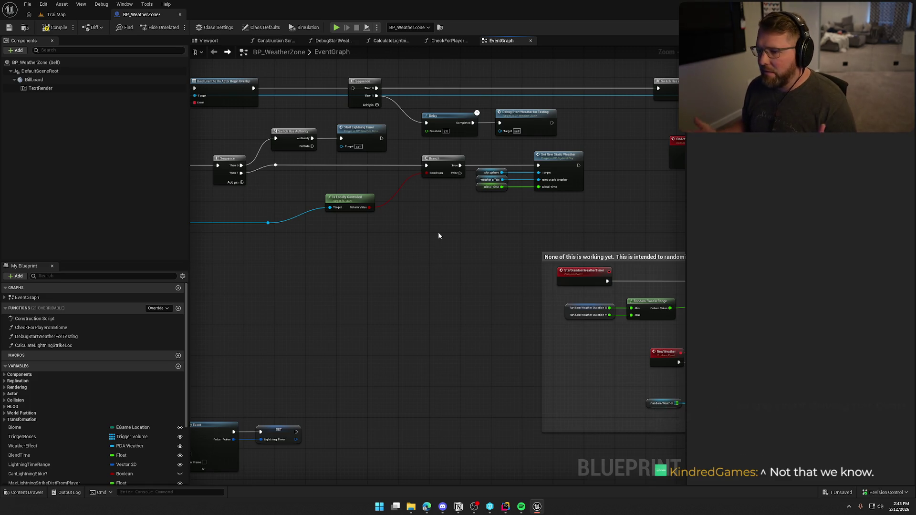
{"action": "mouse_move", "coordinate": [438, 233]}
{"action": "left_mouse_down"}
{"action": "mouse_move", "coordinate": [571, 231]}
{"action": "mouse_move", "coordinate": [400, 223]}
{"action": "left_mouse_up"}
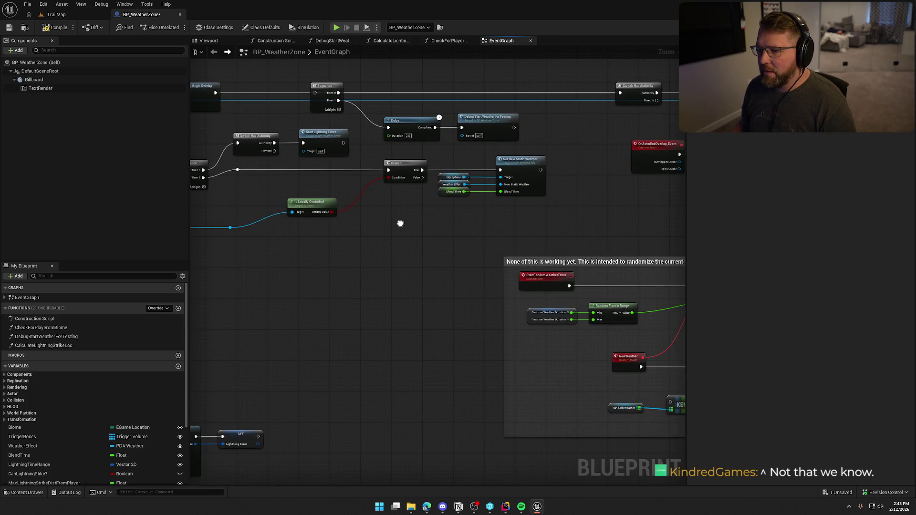
{"action": "mouse_move", "coordinate": [323, 99]}
{"action": "left_mouse_down"}
{"action": "mouse_move", "coordinate": [324, 187]}
{"action": "mouse_move", "coordinate": [312, 182]}
{"action": "mouse_move", "coordinate": [399, 59]}
{"action": "left_mouse_up"}
{"action": "mouse_move", "coordinate": [436, 190]}
{"action": "left_mouse_down"}
{"action": "mouse_move", "coordinate": [497, 256]}
{"action": "mouse_move", "coordinate": [411, 284]}
{"action": "left_mouse_up"}
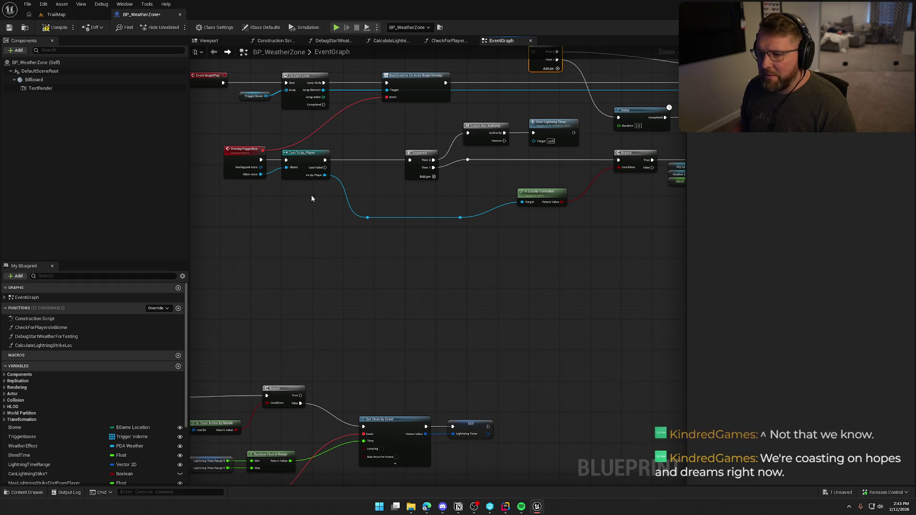
{"action": "scroll", "coordinate": [353, 94], "scroll_direction": "up", "scroll_amount": 2}
{"action": "left_click_drag", "start_coordinate": [405, 241], "coordinate": [282, 217]}
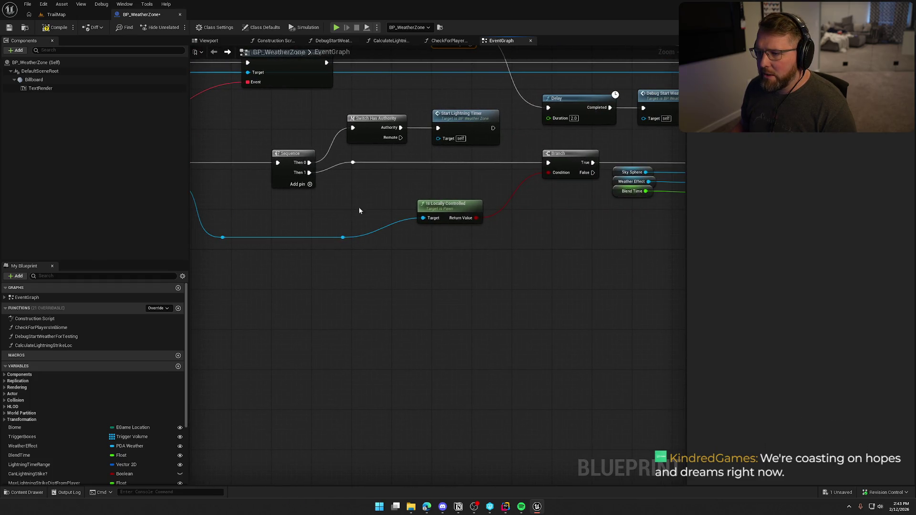
- Check the weather input nodes and open Set New Static Weather in BP_StylizedSky
{"action": "left_click", "coordinate": [469, 123]}
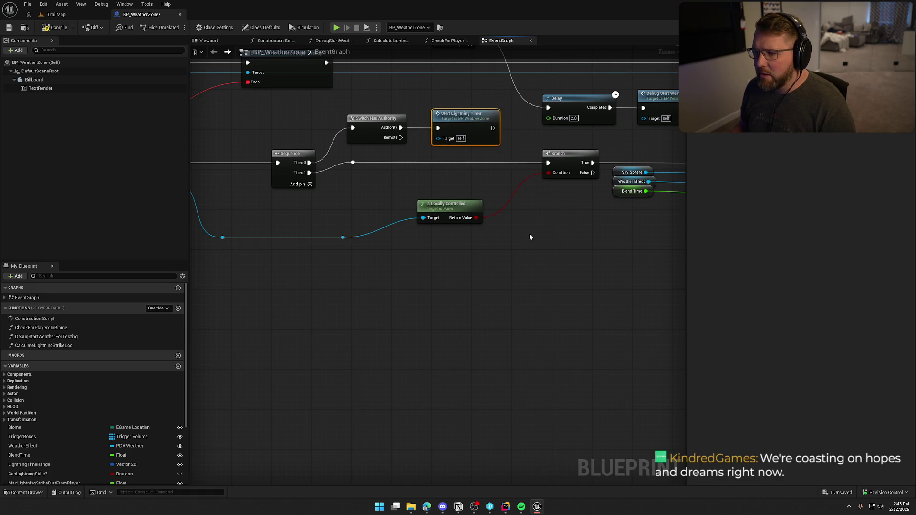
{"action": "scroll", "coordinate": [536, 239], "scroll_direction": "down", "scroll_amount": 2}
{"action": "scroll", "coordinate": [433, 268], "scroll_direction": "up", "scroll_amount": 2}
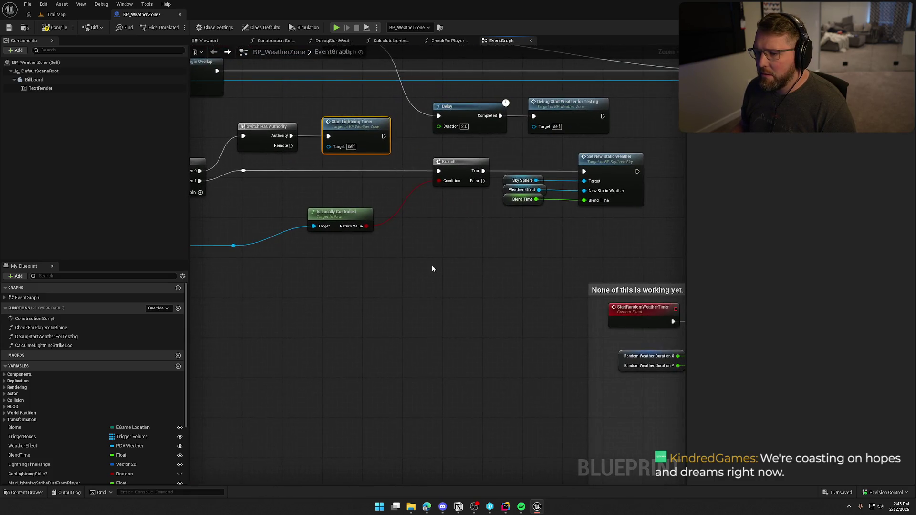
{"action": "left_click_drag", "start_coordinate": [391, 164], "coordinate": [309, 152]}
{"action": "left_click_drag", "start_coordinate": [467, 217], "coordinate": [439, 163]}
{"action": "left_click", "coordinate": [468, 276]}
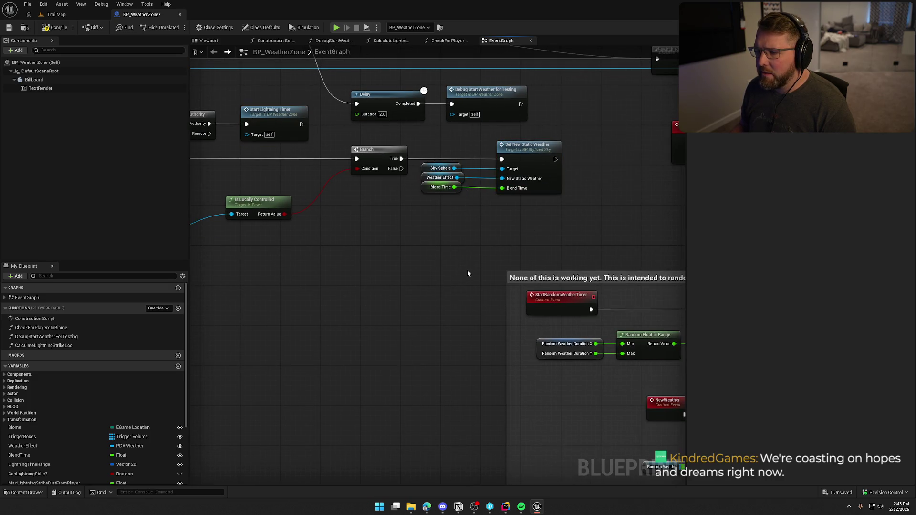
{"action": "double_click", "coordinate": [540, 160]}
{"action": "left_click_drag", "start_coordinate": [524, 310], "coordinate": [620, 309]}
{"action": "mouse_move", "coordinate": [620, 310]}
{"action": "left_mouse_down"}
{"action": "mouse_move", "coordinate": [428, 292]}
{"action": "mouse_move", "coordinate": [429, 259]}
{"action": "mouse_move", "coordinate": [388, 250]}
{"action": "left_mouse_up"}
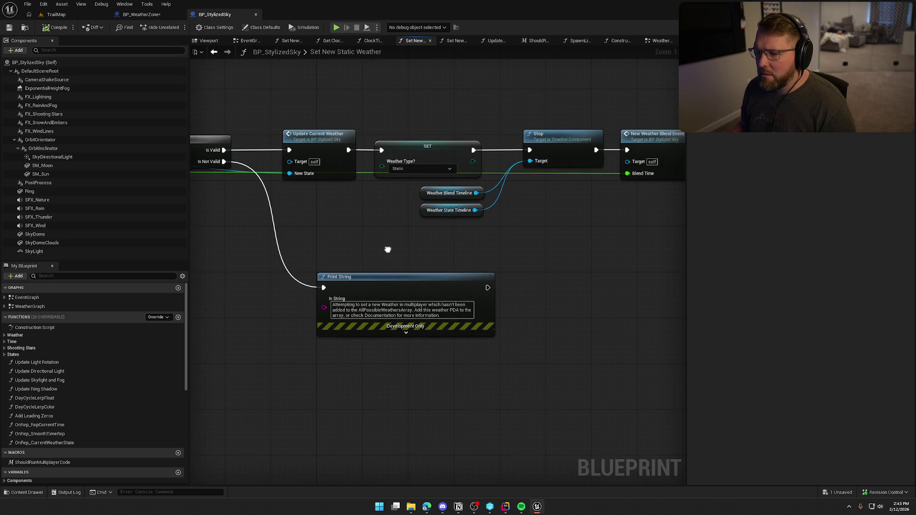
{"action": "left_click", "coordinate": [329, 154]}
{"action": "mouse_move", "coordinate": [565, 266]}
{"action": "left_mouse_down"}
{"action": "mouse_move", "coordinate": [414, 268]}
{"action": "mouse_move", "coordinate": [428, 256]}
{"action": "mouse_move", "coordinate": [398, 253]}
{"action": "left_mouse_up"}
{"action": "left_click_drag", "start_coordinate": [494, 244], "coordinate": [401, 240]}
{"action": "left_click", "coordinate": [405, 132]}
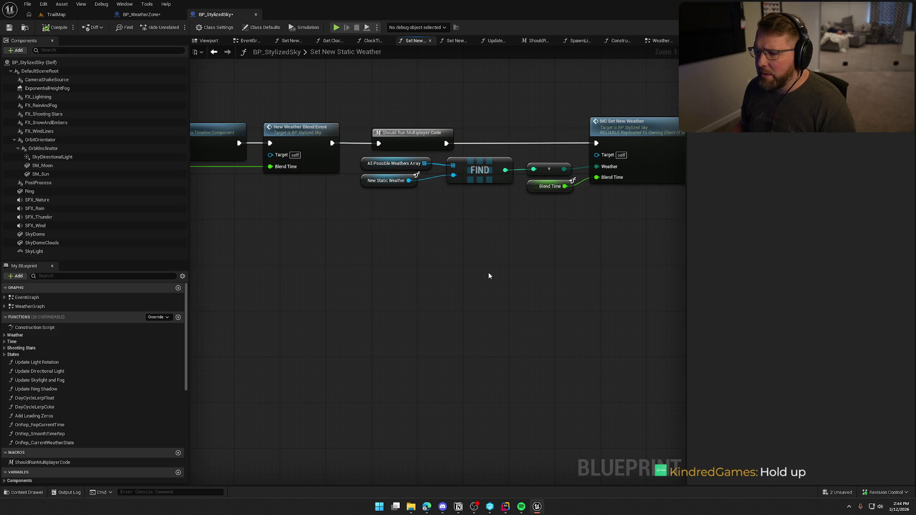
{"action": "mouse_move", "coordinate": [502, 277]}
{"action": "left_mouse_down"}
{"action": "mouse_move", "coordinate": [344, 273]}
{"action": "mouse_move", "coordinate": [426, 286]}
{"action": "mouse_move", "coordinate": [434, 265]}
{"action": "left_mouse_up"}
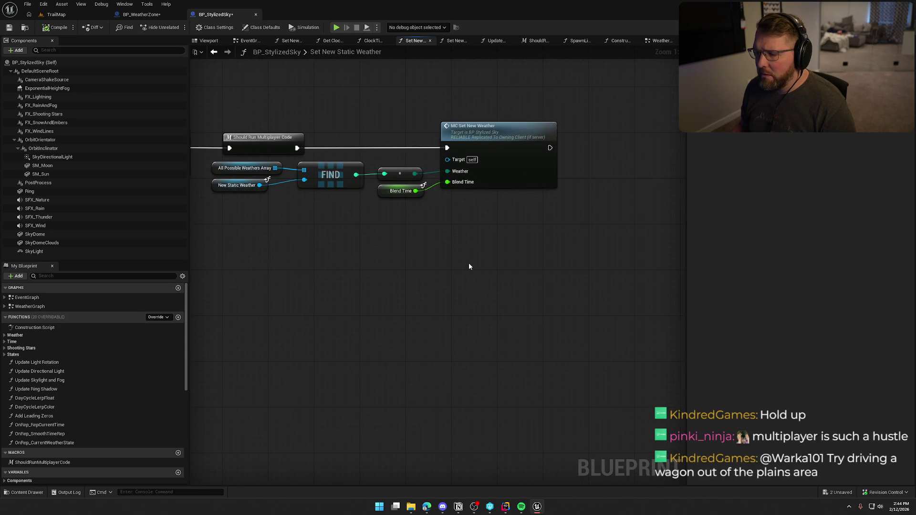
{"action": "left_click_drag", "start_coordinate": [514, 262], "coordinate": [261, 132]}
{"action": "left_click", "coordinate": [360, 296]}
{"action": "left_click_drag", "start_coordinate": [313, 301], "coordinate": [346, 304]}
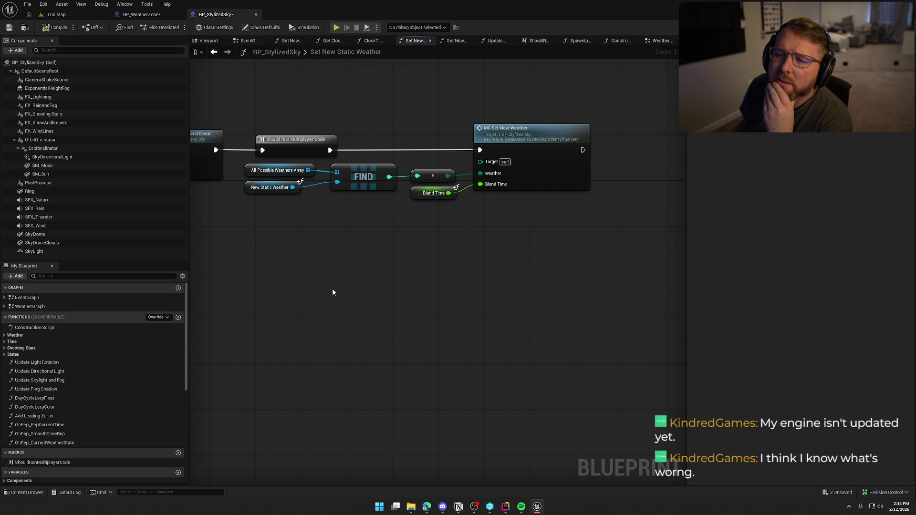
{"action": "mouse_move", "coordinate": [333, 292]}
{"action": "left_mouse_down"}
{"action": "mouse_move", "coordinate": [497, 282]}
{"action": "mouse_move", "coordinate": [579, 288]}
{"action": "mouse_move", "coordinate": [544, 272]}
{"action": "left_mouse_up"}
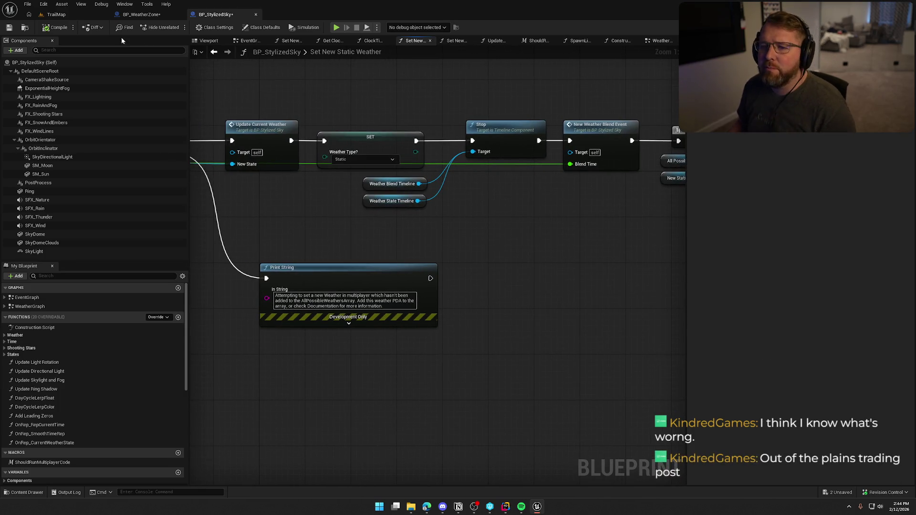
{"action": "left_click", "coordinate": [71, 15]}
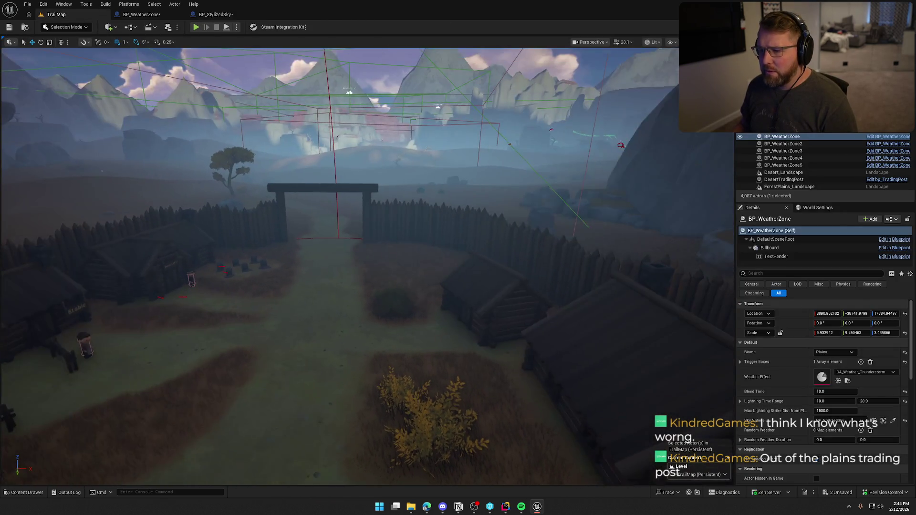
- Drop a bp_AVSWagon_Debug from Logic > Wagon onto the camp path, rotated about -90°
{"action": "mouse_move", "coordinate": [338, 268]}
{"action": "left_mouse_down"}
{"action": "mouse_move", "coordinate": [334, 286]}
{"action": "mouse_move", "coordinate": [330, 267]}
{"action": "mouse_move", "coordinate": [339, 296]}
{"action": "left_mouse_up"}
{"action": "key", "text": "f"}
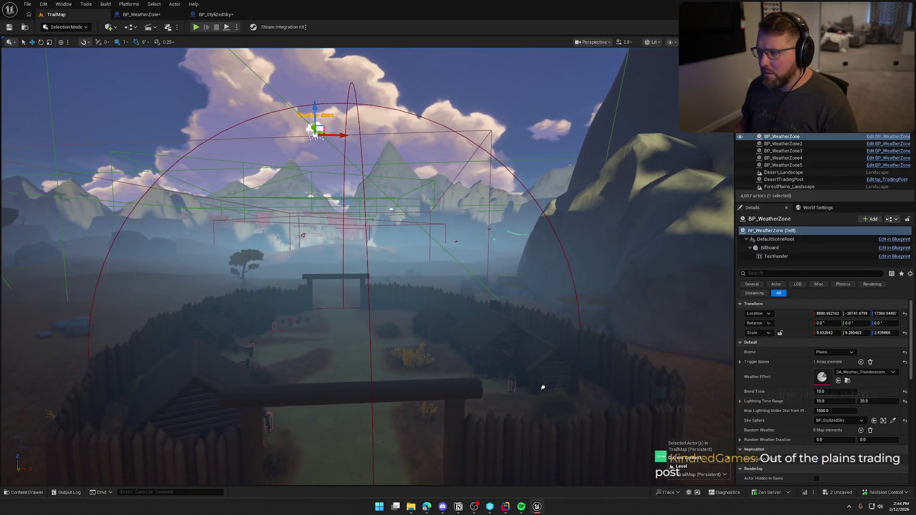
{"action": "left_click_drag", "start_coordinate": [590, 420], "coordinate": [337, 230]}
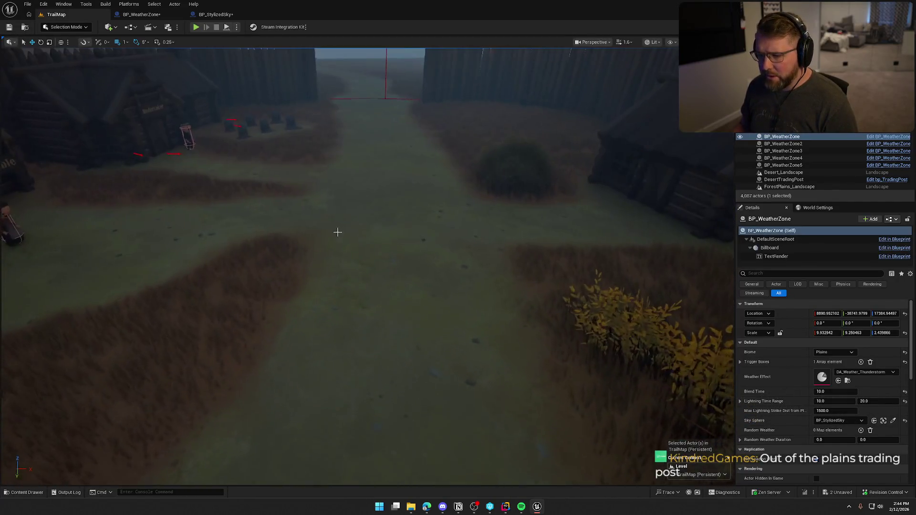
{"action": "key", "text": "ctrl+space"}
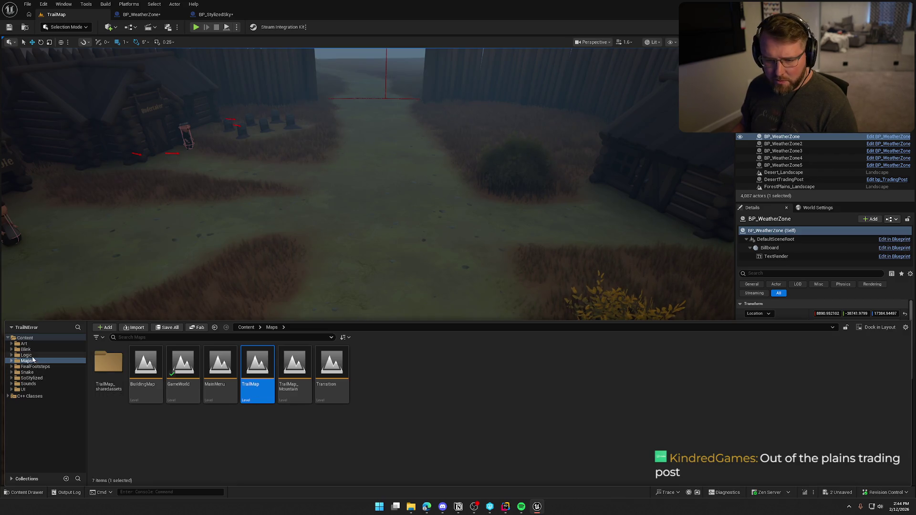
{"action": "left_click", "coordinate": [26, 355]}
{"action": "double_click", "coordinate": [481, 365]}
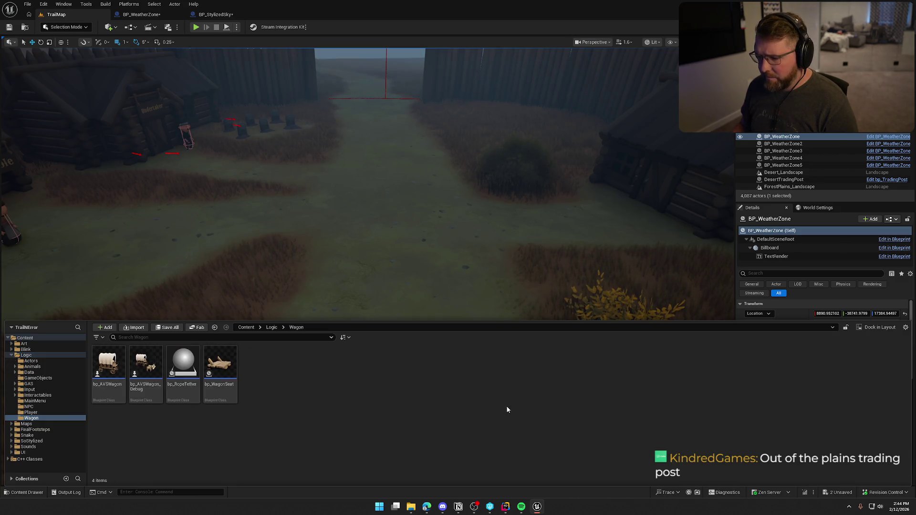
{"action": "mouse_move", "coordinate": [145, 367]}
{"action": "left_mouse_down"}
{"action": "mouse_move", "coordinate": [356, 207]}
{"action": "mouse_move", "coordinate": [369, 214]}
{"action": "left_mouse_up"}
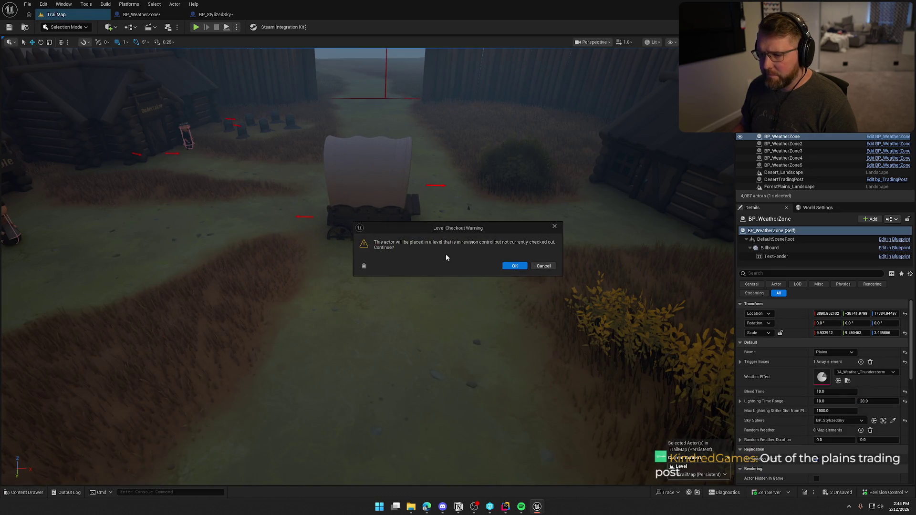
{"action": "left_click", "coordinate": [517, 266]}
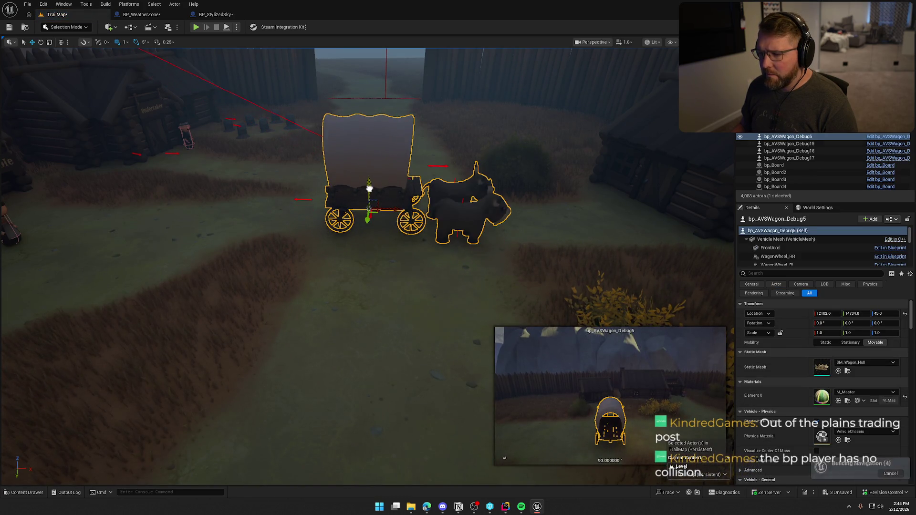
{"action": "left_click_drag", "start_coordinate": [368, 228], "coordinate": [492, 259]}
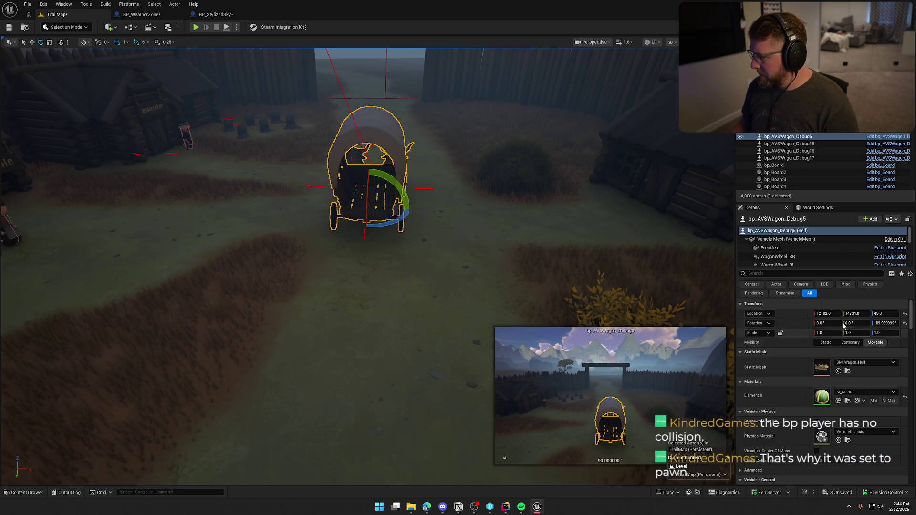
- Set TrailMap's GameMode Override to GM_TestMode, save, and check out BP_WeatherZone
{"action": "left_click", "coordinate": [817, 209]}
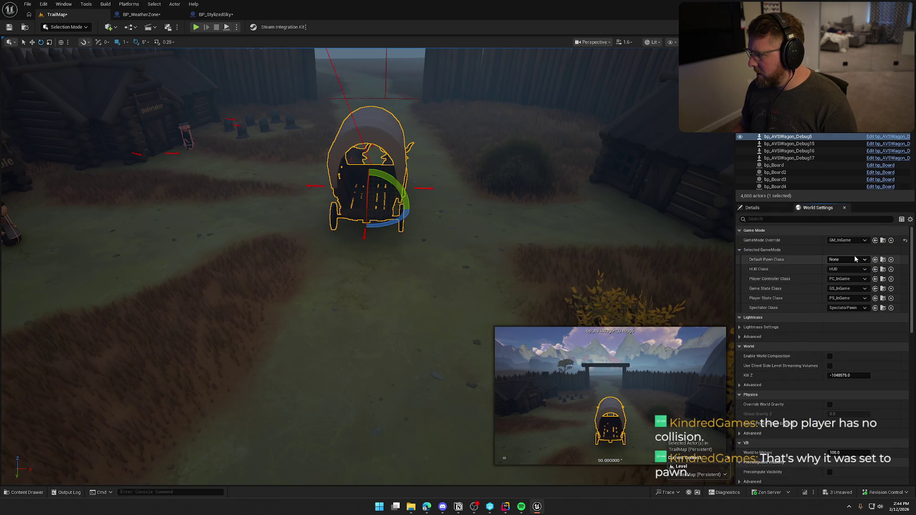
{"action": "left_click", "coordinate": [846, 240]}
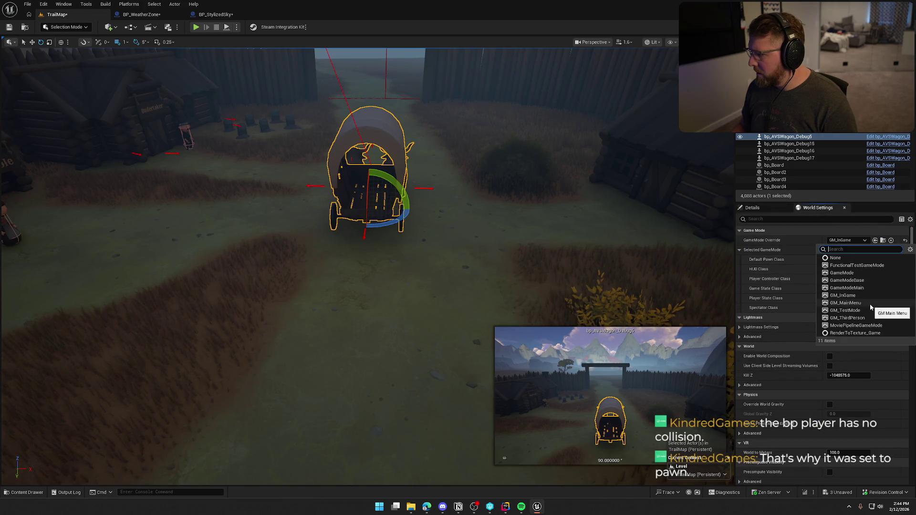
{"action": "left_click", "coordinate": [859, 310]}
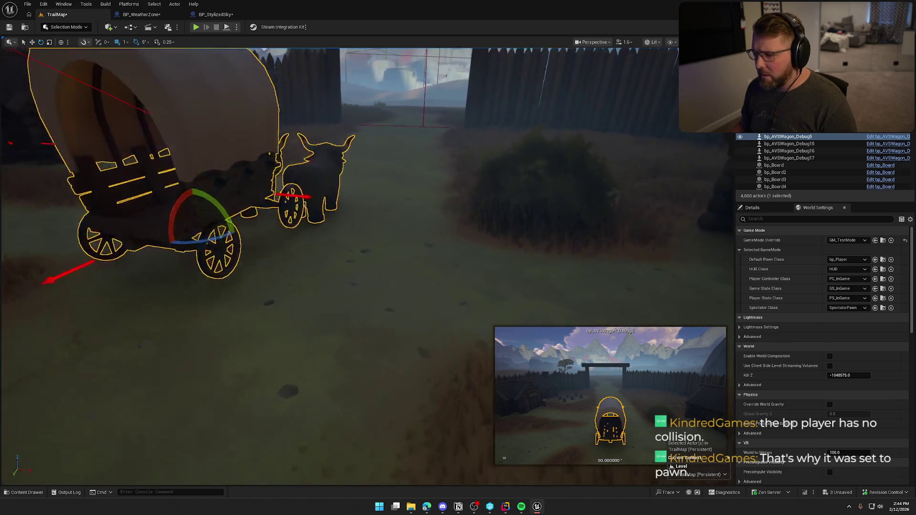
{"action": "key", "text": "ctrl+s"}
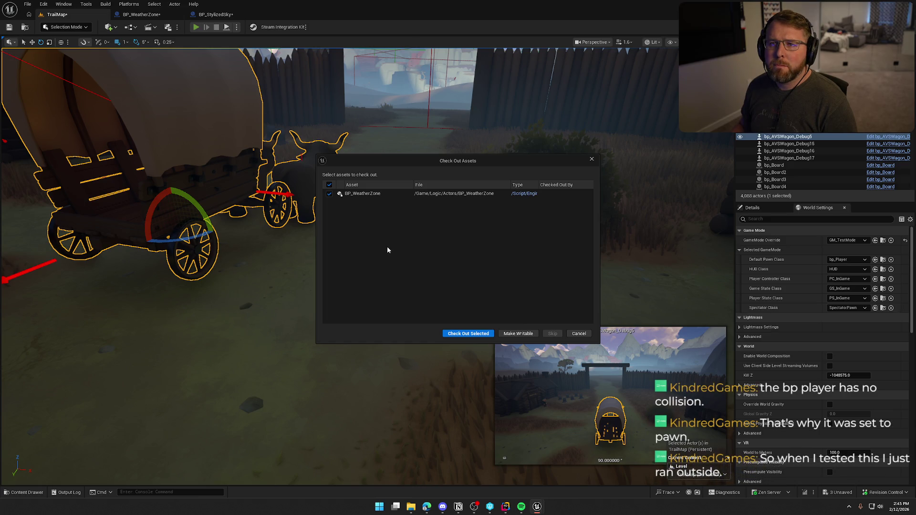
{"action": "left_click", "coordinate": [467, 334]}
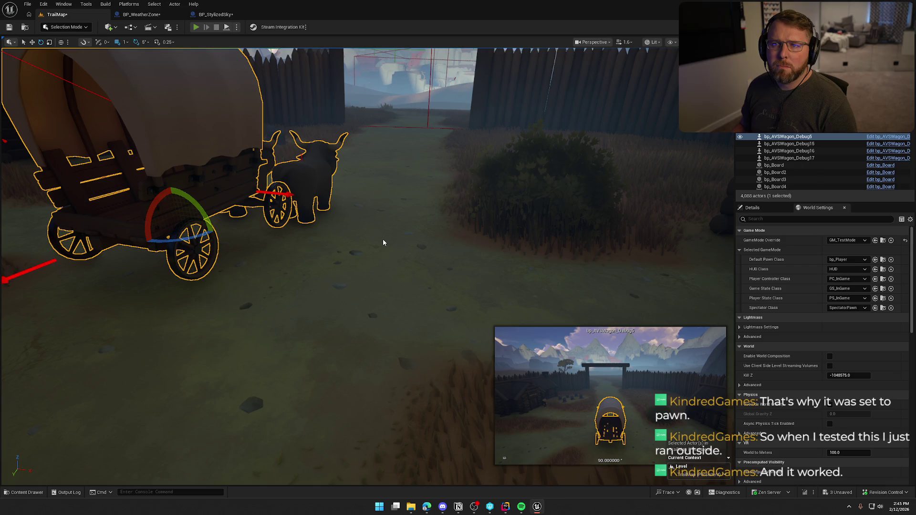
{"action": "key", "text": "alt+p"}
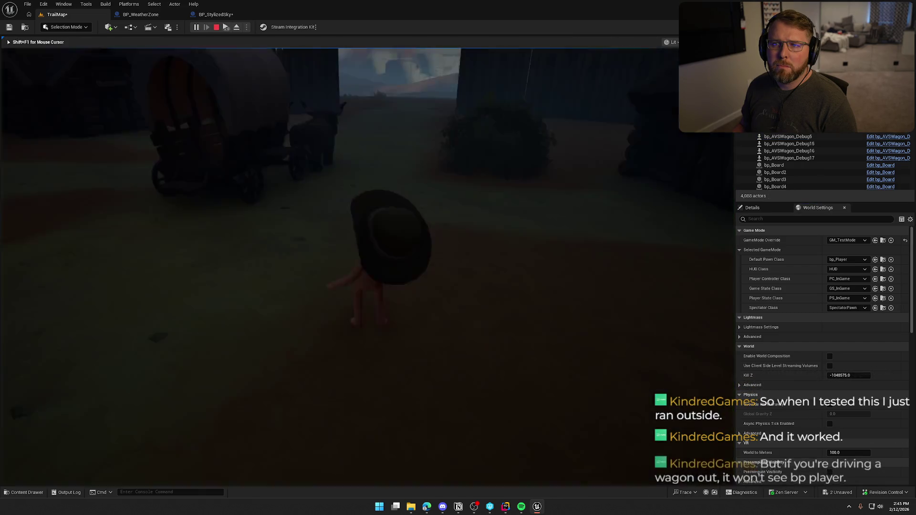
{"action": "key", "text": "w"}
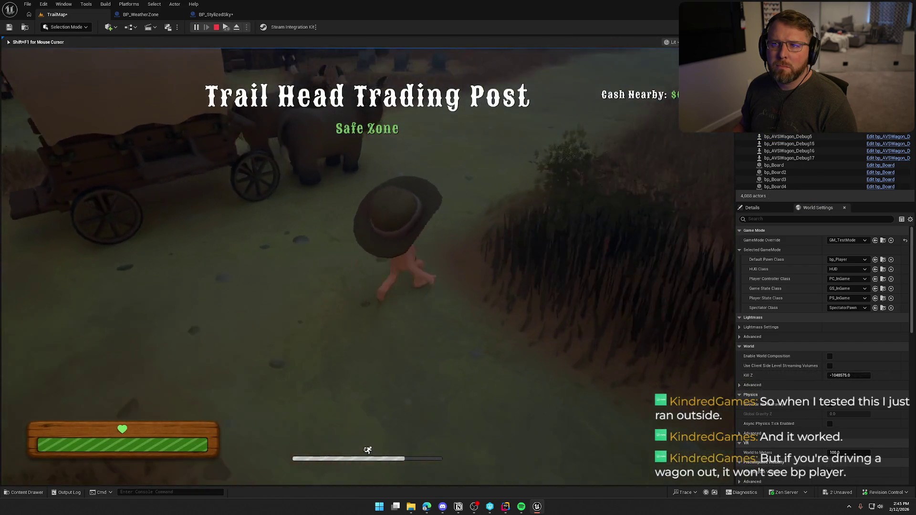
{"action": "key", "text": "e"}
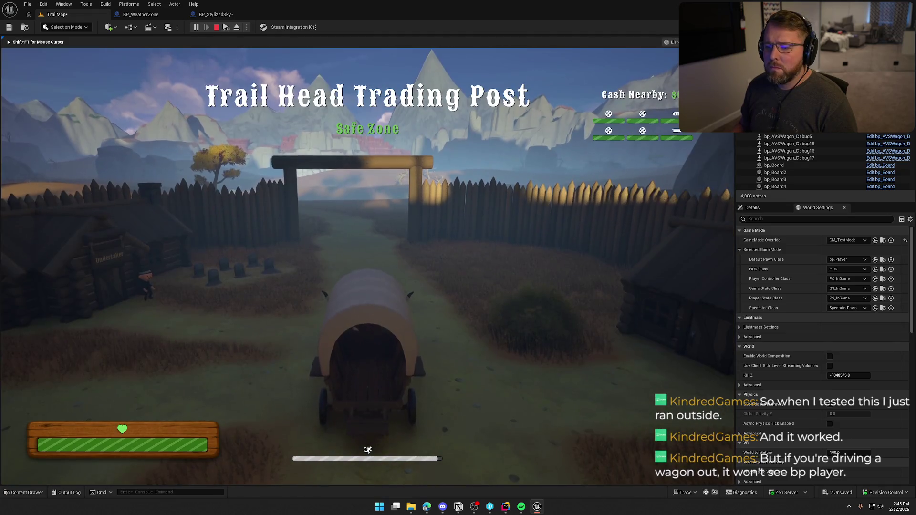
{"action": "key", "text": "w"}
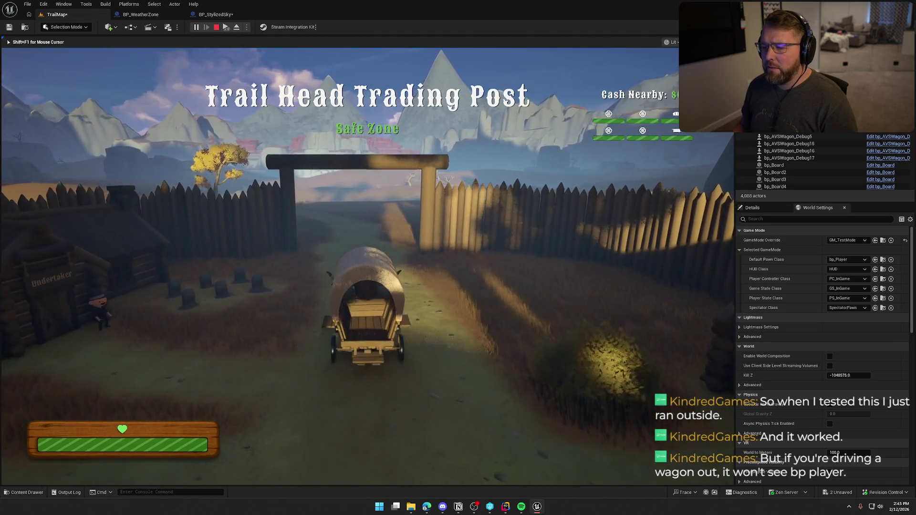
{"action": "key", "text": "w"}
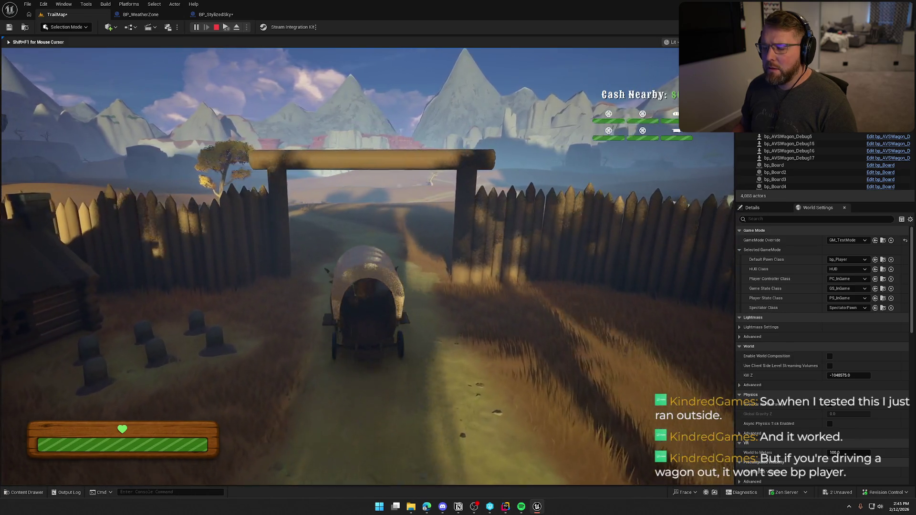
{"action": "key", "text": "w"}
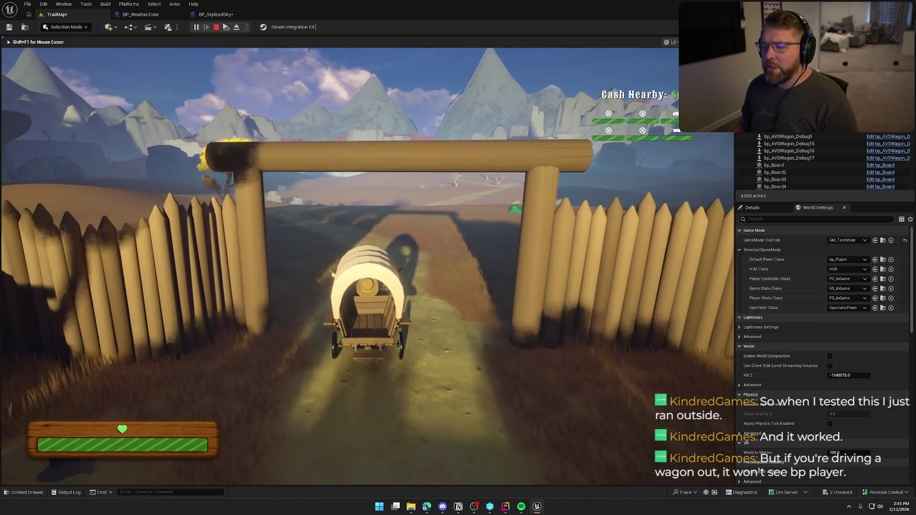
{"action": "key", "text": "w"}
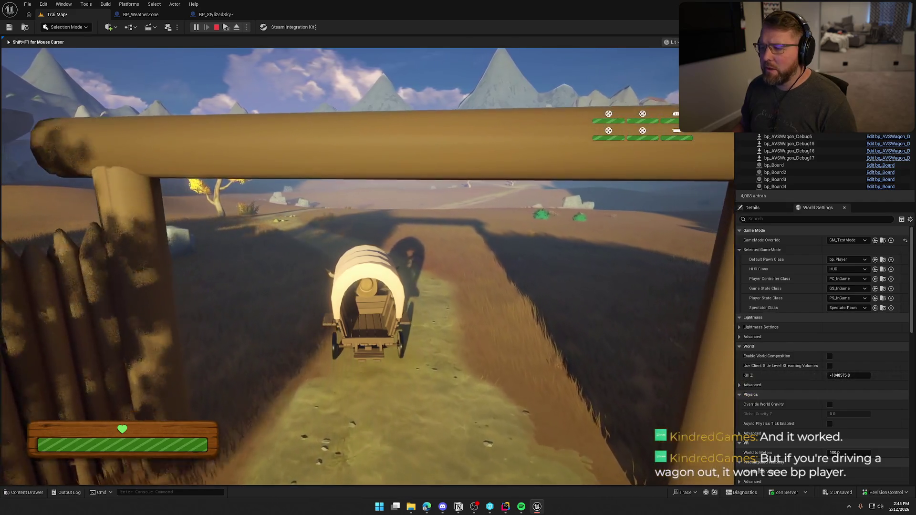
{"action": "key", "text": "w"}
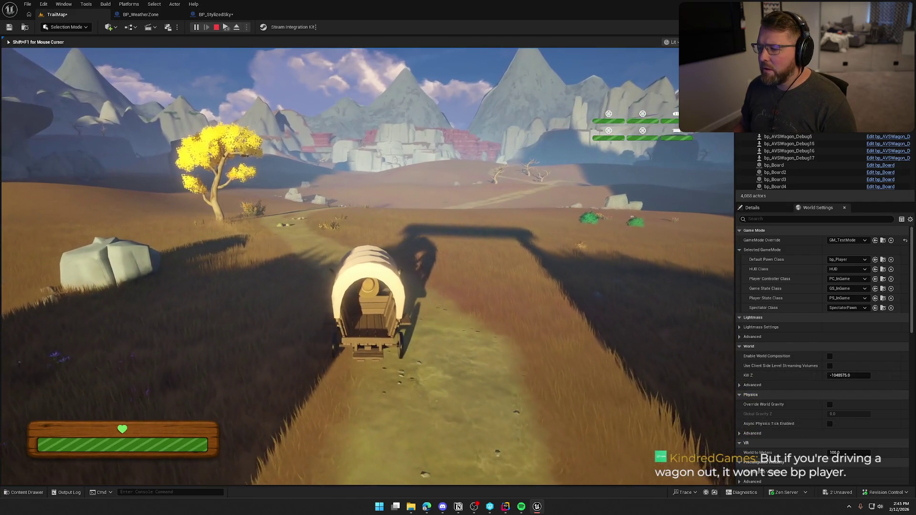
{"action": "key", "text": "a"}
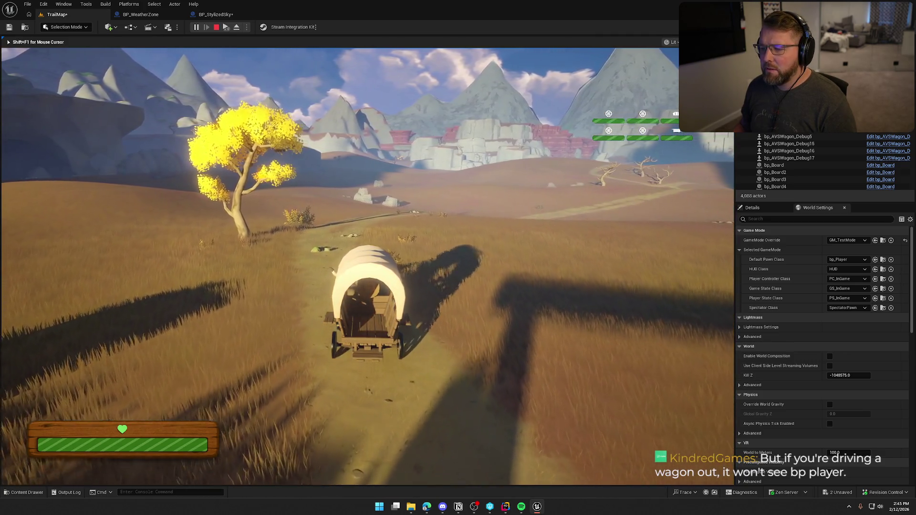
{"action": "key", "text": "w"}
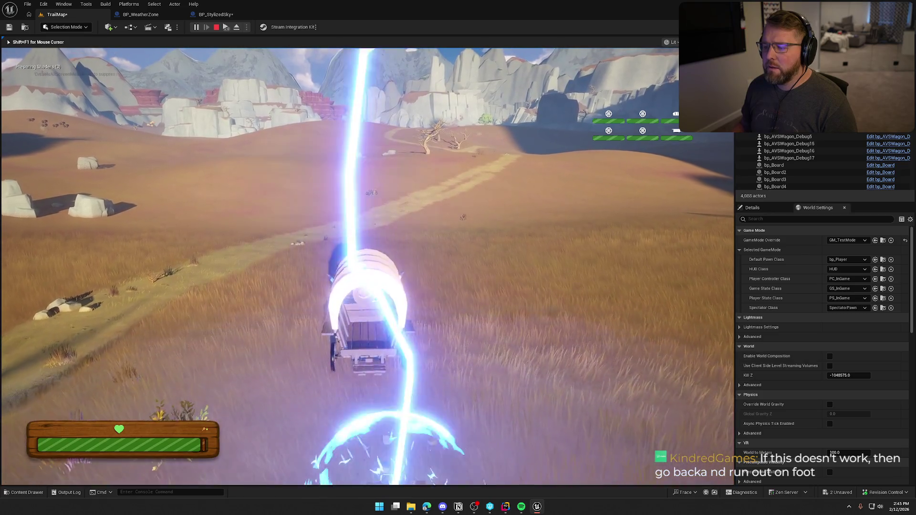
{"action": "key", "text": "Escape"}
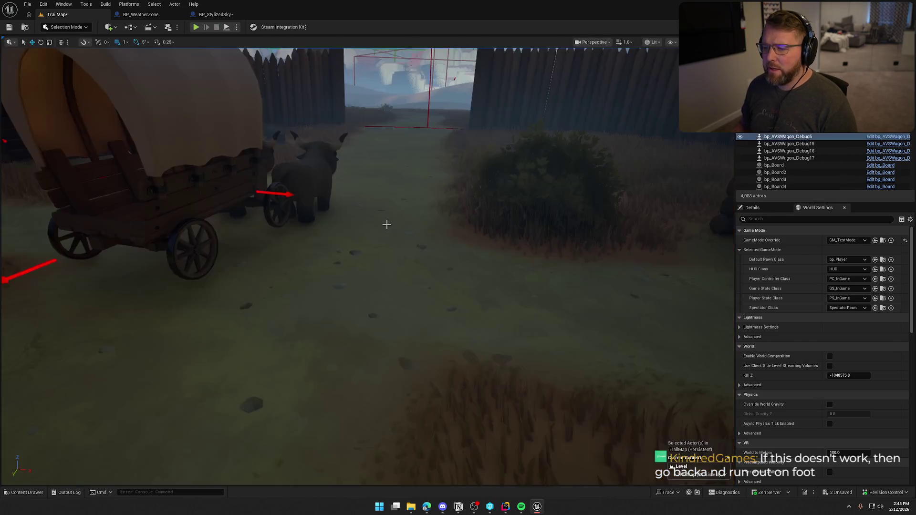
- Play-test on foot with Alt+P, then return to BP_WeatherZone's OverlapTriggerBox logic
{"action": "key", "text": "f"}
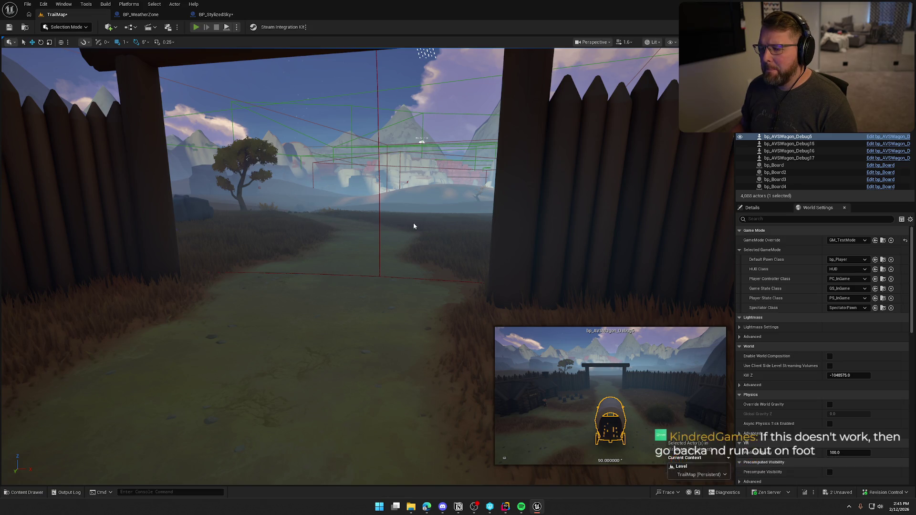
{"action": "key", "text": "alt+p"}
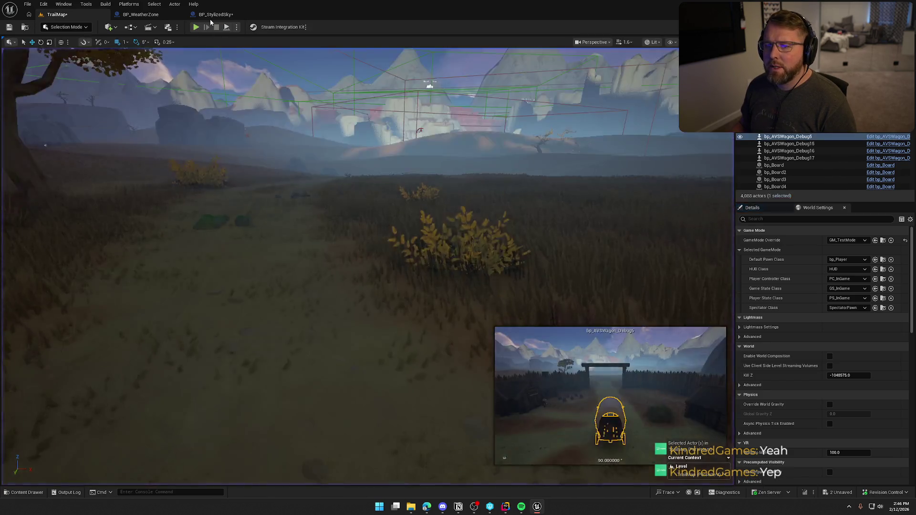
{"action": "left_click", "coordinate": [211, 15]}
{"action": "left_click", "coordinate": [142, 15]}
{"action": "left_click_drag", "start_coordinate": [286, 286], "coordinate": [673, 295]}
- Inspect OverlapTriggerBox and Cast To bp_Player, then select TriggerVolume_Plains in TrailMap
{"action": "left_click", "coordinate": [329, 184]}
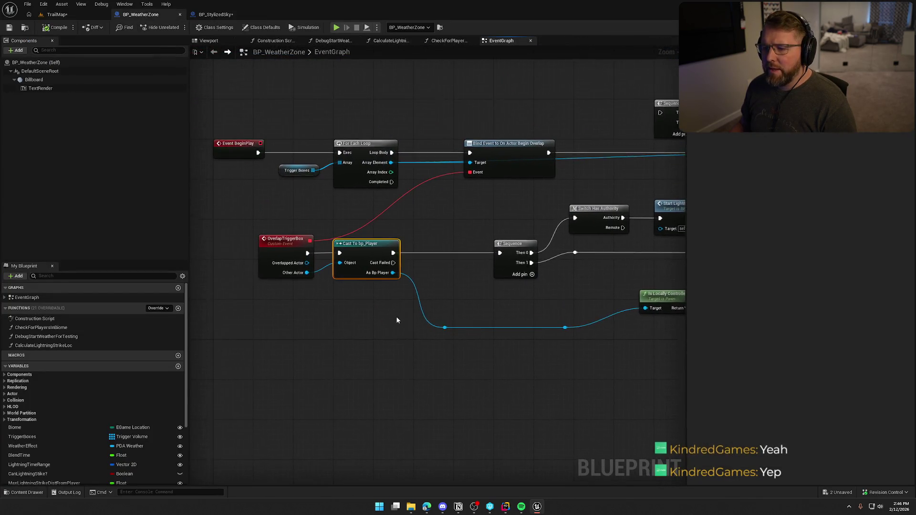
{"action": "scroll", "coordinate": [396, 320], "scroll_direction": "up", "scroll_amount": 1}
{"action": "left_click", "coordinate": [375, 295]}
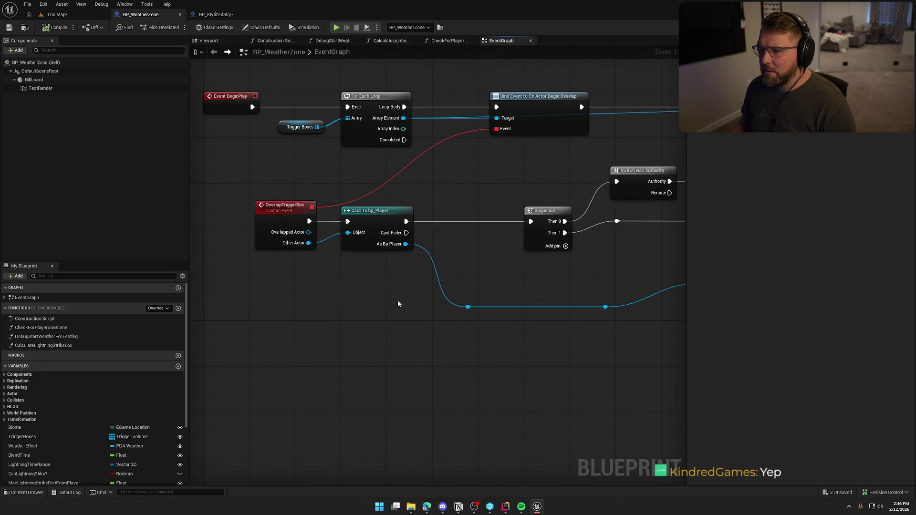
{"action": "left_click_drag", "start_coordinate": [398, 293], "coordinate": [257, 201]}
{"action": "left_click_drag", "start_coordinate": [352, 177], "coordinate": [402, 139]}
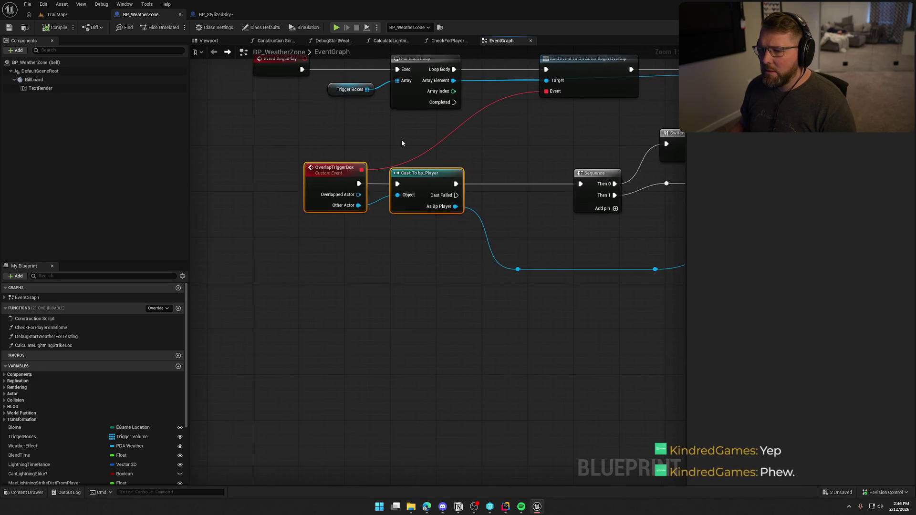
{"action": "left_click", "coordinate": [340, 176]}
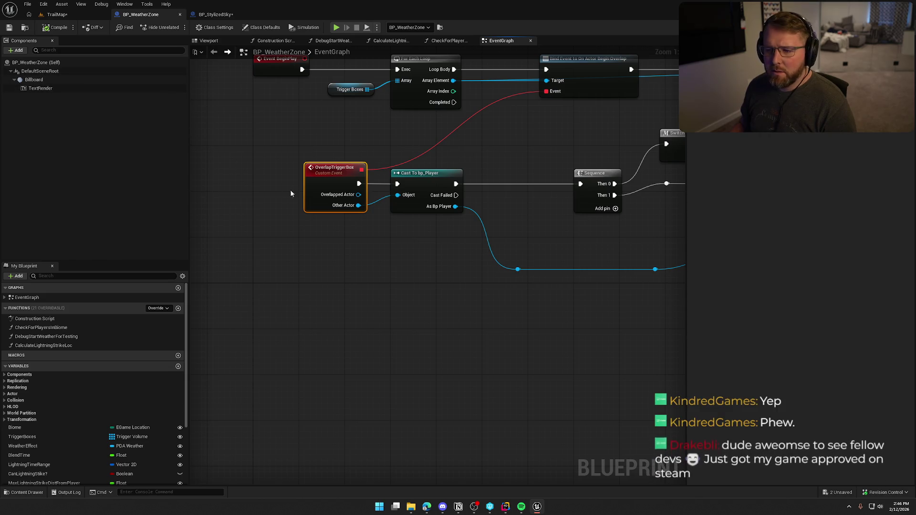
{"action": "left_click_drag", "start_coordinate": [433, 154], "coordinate": [394, 159]}
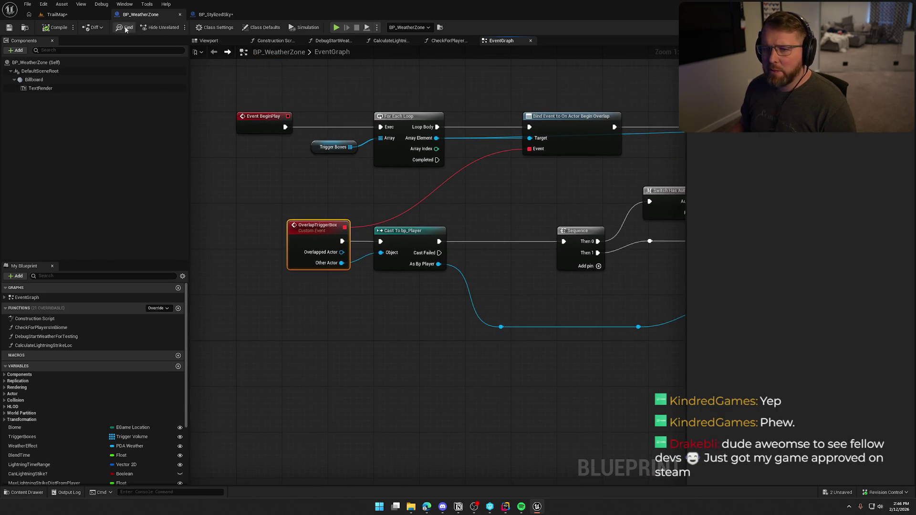
{"action": "left_click", "coordinate": [57, 15]}
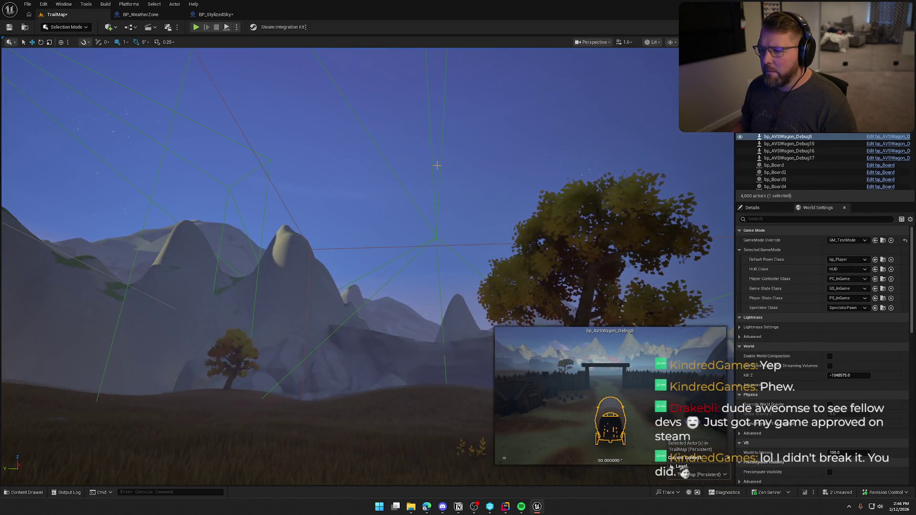
{"action": "left_click", "coordinate": [441, 162]}
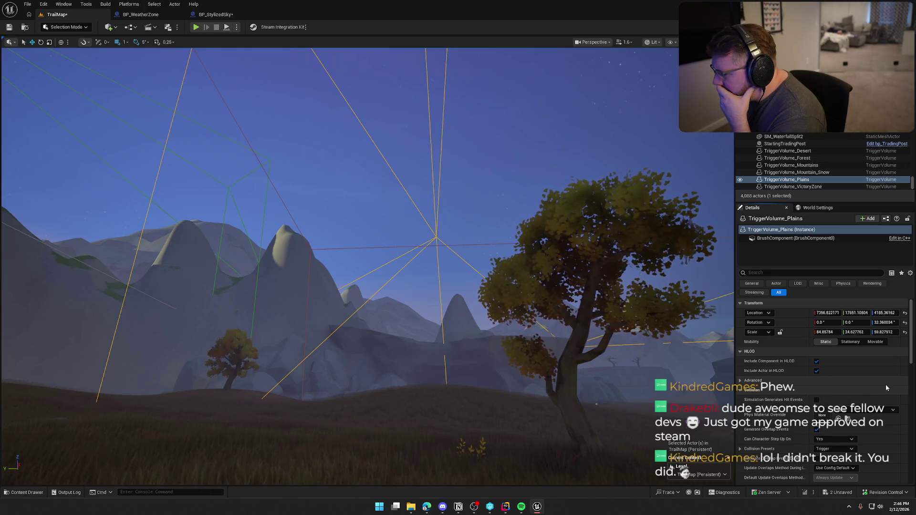
{"action": "scroll", "coordinate": [886, 385], "scroll_direction": "down", "scroll_amount": 2}
{"action": "scroll", "coordinate": [886, 386], "scroll_direction": "down", "scroll_amount": 5}
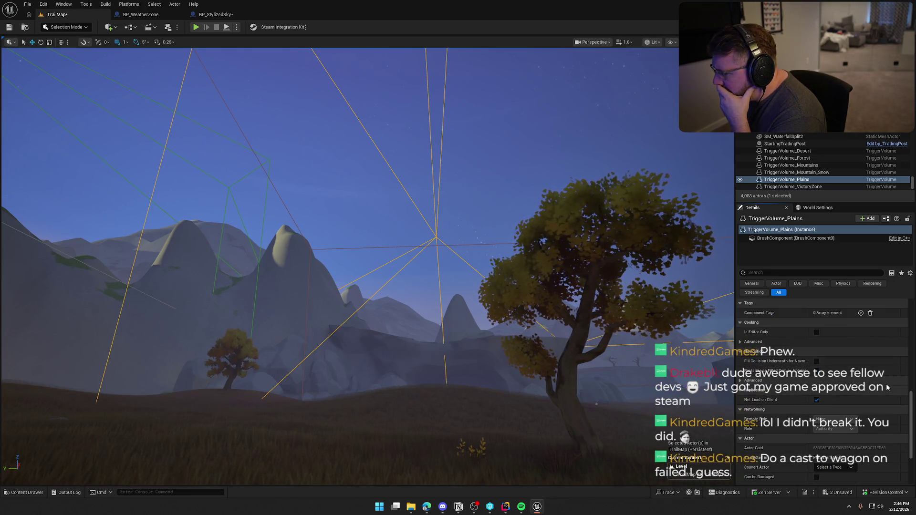
{"action": "scroll", "coordinate": [886, 384], "scroll_direction": "up", "scroll_amount": 4}
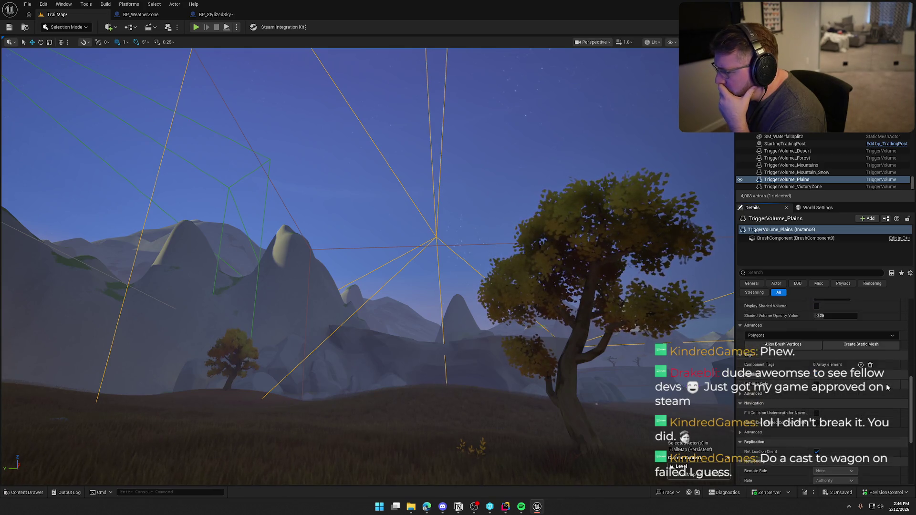
{"action": "left_click", "coordinate": [796, 238]}
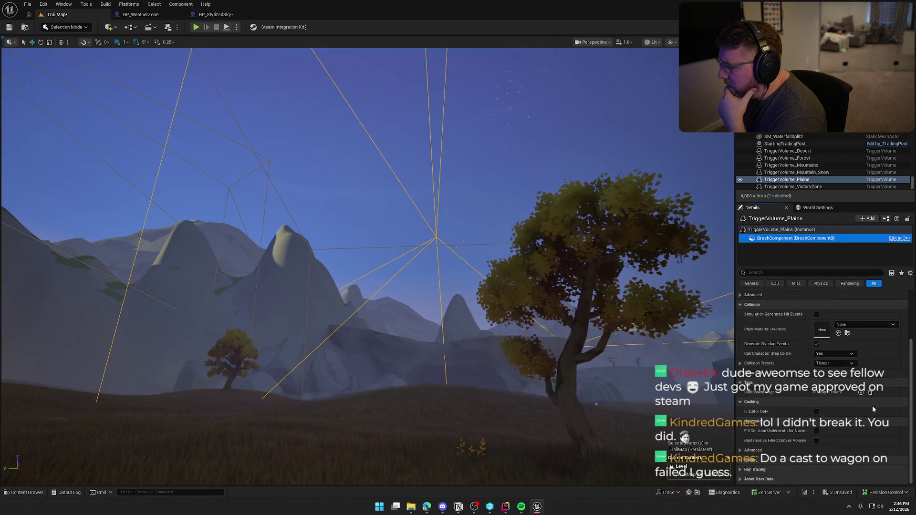
{"action": "scroll", "coordinate": [880, 404], "scroll_direction": "up", "scroll_amount": 2}
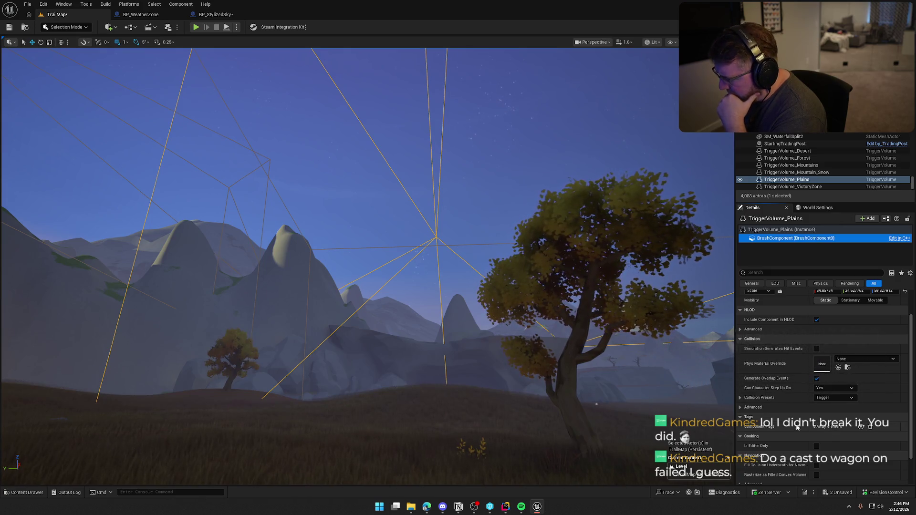
{"action": "left_click", "coordinate": [743, 399]}
{"action": "scroll", "coordinate": [754, 425], "scroll_direction": "down", "scroll_amount": 2}
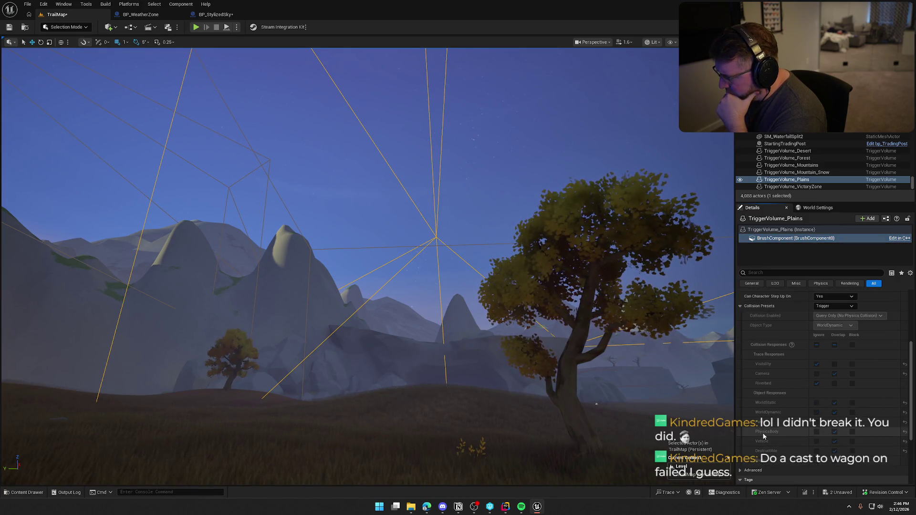
{"action": "scroll", "coordinate": [764, 434], "scroll_direction": "down", "scroll_amount": 6}
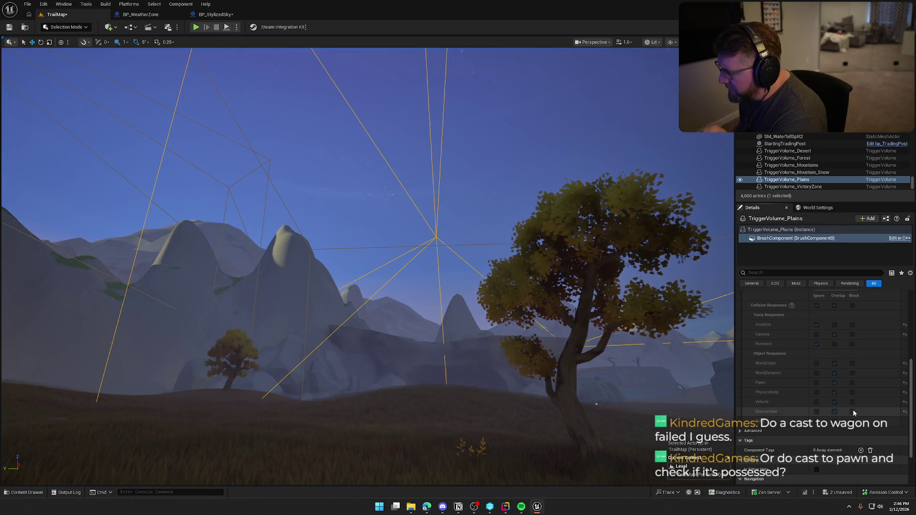
{"action": "scroll", "coordinate": [843, 406], "scroll_direction": "up", "scroll_amount": 2}
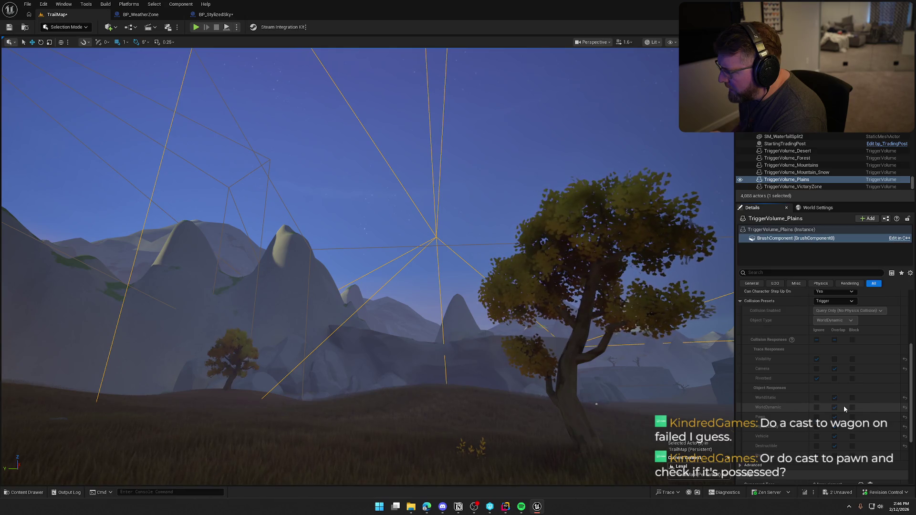
{"action": "scroll", "coordinate": [844, 410], "scroll_direction": "up", "scroll_amount": 1}
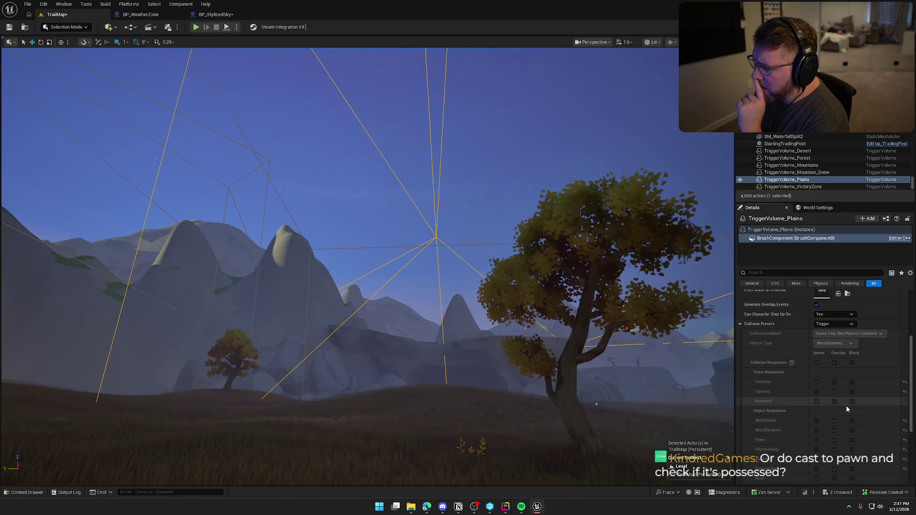
{"action": "scroll", "coordinate": [847, 409], "scroll_direction": "down", "scroll_amount": 1}
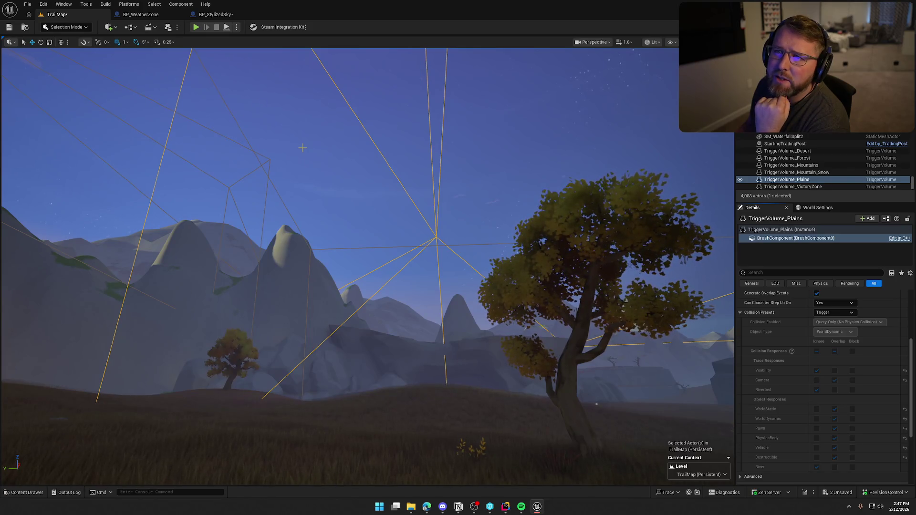
- In BP_WeatherZone, create a Cast To Pawn node from Other Actor, placed under Cast To bp_Player
{"action": "left_click", "coordinate": [217, 14]}
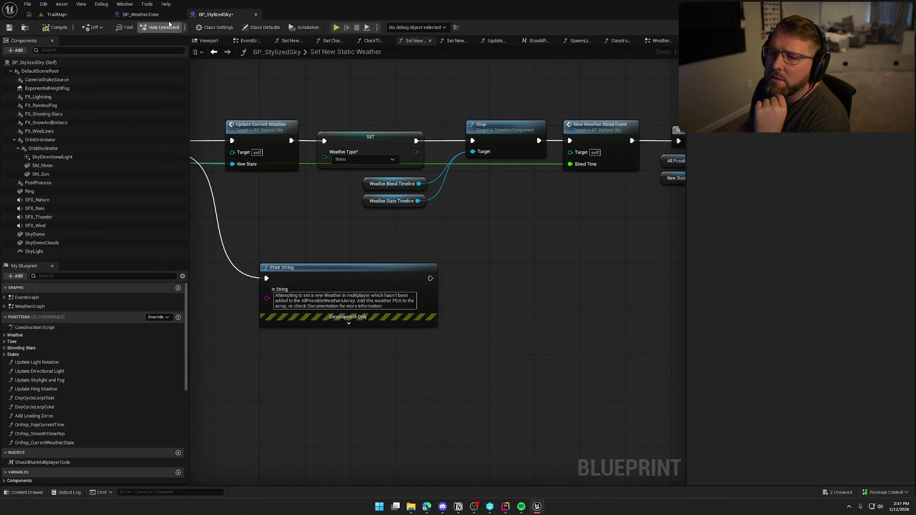
{"action": "left_click", "coordinate": [140, 15]}
{"action": "left_click_drag", "start_coordinate": [252, 197], "coordinate": [310, 246]}
{"action": "type", "text": "cas"}
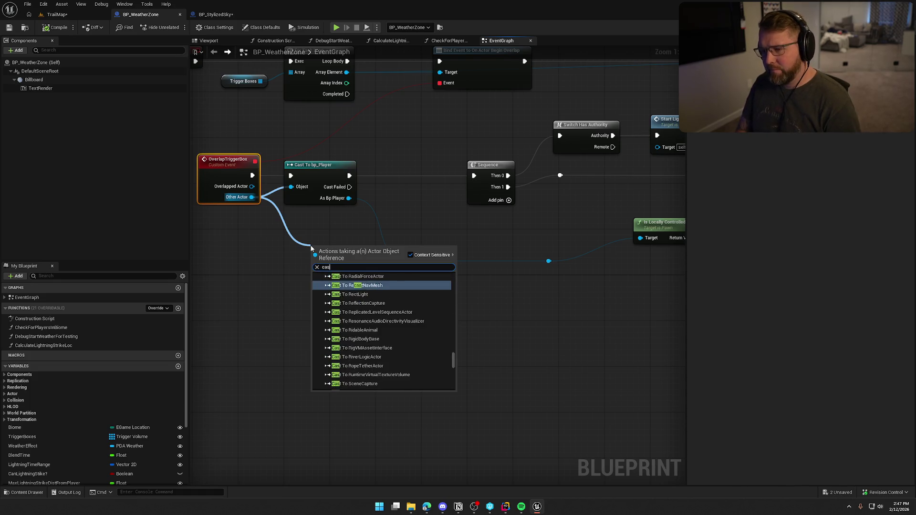
{"action": "type", "text": "t to pawn"}
{"action": "key", "text": "Return"}
{"action": "mouse_move", "coordinate": [330, 258]}
{"action": "left_mouse_down"}
{"action": "mouse_move", "coordinate": [304, 217]}
{"action": "mouse_move", "coordinate": [371, 282]}
{"action": "left_mouse_up"}
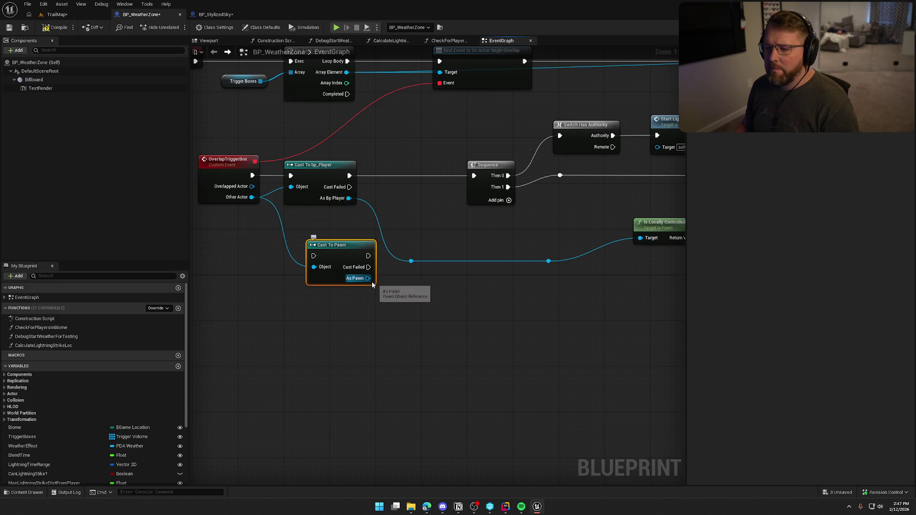
{"action": "mouse_move", "coordinate": [335, 249]}
{"action": "left_mouse_down"}
{"action": "mouse_move", "coordinate": [310, 223]}
{"action": "mouse_move", "coordinate": [372, 276]}
{"action": "left_mouse_up"}
- Search the node list for 'is p' and 'poss', then clear the search
{"action": "type", "text": "is p"}
{"action": "key", "text": "BackSpace"}
{"action": "key", "text": "BackSpace"}
{"action": "key", "text": "BackSpace"}
{"action": "type", "text": "poss"}
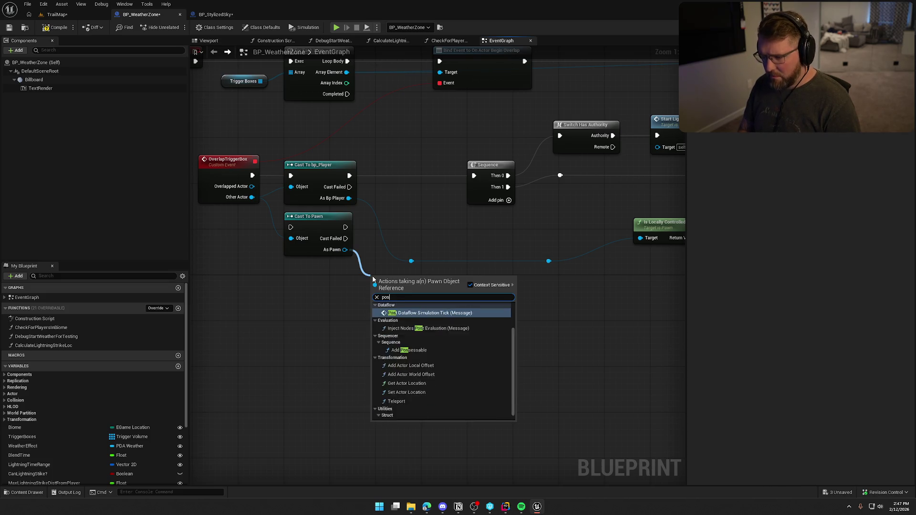
{"action": "key", "text": "BackSpace"}
{"action": "key", "text": "BackSpace"}
{"action": "key", "text": "BackSpace"}
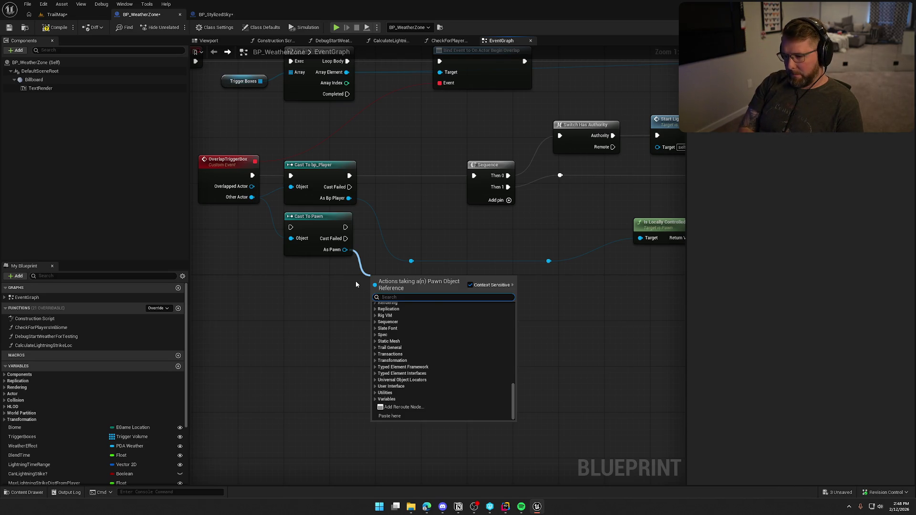
- Add an Is Controlled node from As Pawn and route the overlap event and pawn wire through Cast To Pawn
{"action": "type", "text": "controlle"}
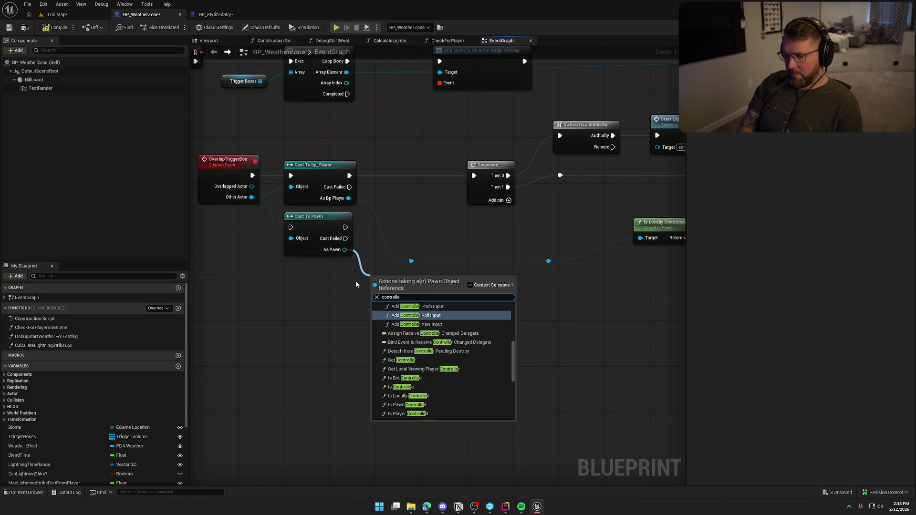
{"action": "type", "text": "d"}
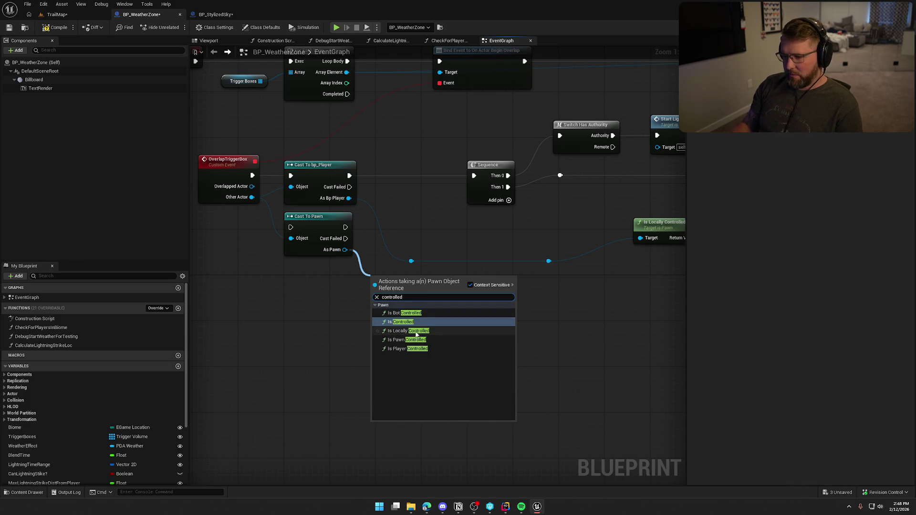
{"action": "left_click", "coordinate": [414, 324]}
{"action": "mouse_move", "coordinate": [391, 282]}
{"action": "left_mouse_down"}
{"action": "mouse_move", "coordinate": [328, 281]}
{"action": "mouse_move", "coordinate": [306, 270]}
{"action": "left_mouse_up"}
{"action": "mouse_move", "coordinate": [252, 172]}
{"action": "left_mouse_down"}
{"action": "mouse_move", "coordinate": [275, 173]}
{"action": "mouse_move", "coordinate": [253, 177]}
{"action": "left_mouse_up"}
{"action": "mouse_move", "coordinate": [313, 173]}
{"action": "left_mouse_down"}
{"action": "mouse_move", "coordinate": [349, 223]}
{"action": "mouse_move", "coordinate": [470, 215]}
{"action": "mouse_move", "coordinate": [532, 171]}
{"action": "left_mouse_up"}
{"action": "mouse_move", "coordinate": [406, 192]}
{"action": "left_mouse_down"}
{"action": "mouse_move", "coordinate": [418, 255]}
{"action": "mouse_move", "coordinate": [404, 244]}
{"action": "left_mouse_up"}
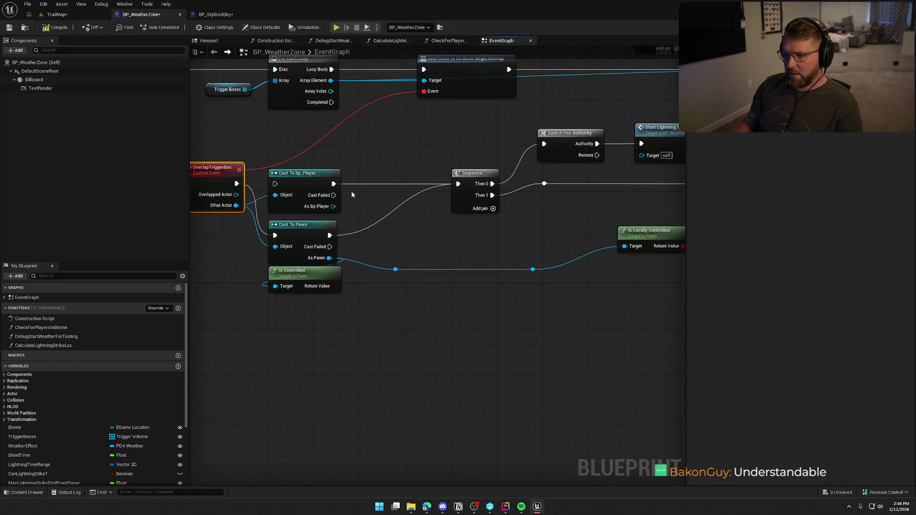
- Insert a Branch between Cast To Pawn and Sequence, delete Cast To bp_Player, and tidy the nodes
{"action": "left_click", "coordinate": [368, 171]}
{"action": "left_click_drag", "start_coordinate": [375, 198], "coordinate": [337, 285]}
{"action": "mouse_move", "coordinate": [330, 235]}
{"action": "left_mouse_down"}
{"action": "mouse_move", "coordinate": [375, 185]}
{"action": "mouse_move", "coordinate": [459, 185]}
{"action": "left_mouse_up"}
{"action": "left_click", "coordinate": [297, 173]}
{"action": "key", "text": "Delete"}
{"action": "left_click_drag", "start_coordinate": [304, 225], "coordinate": [306, 174]}
{"action": "left_click_drag", "start_coordinate": [311, 270], "coordinate": [310, 219]}
{"action": "left_click_drag", "start_coordinate": [399, 182], "coordinate": [391, 179]}
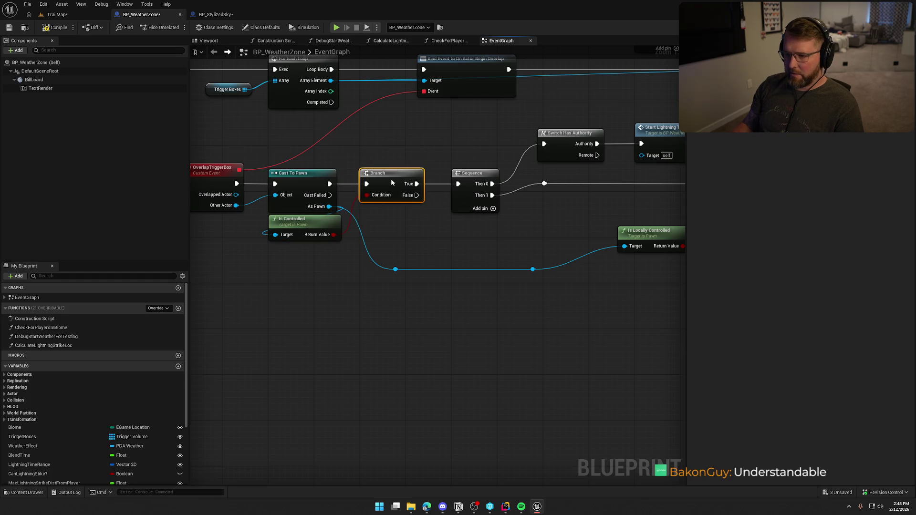
{"action": "left_click_drag", "start_coordinate": [399, 229], "coordinate": [422, 256]}
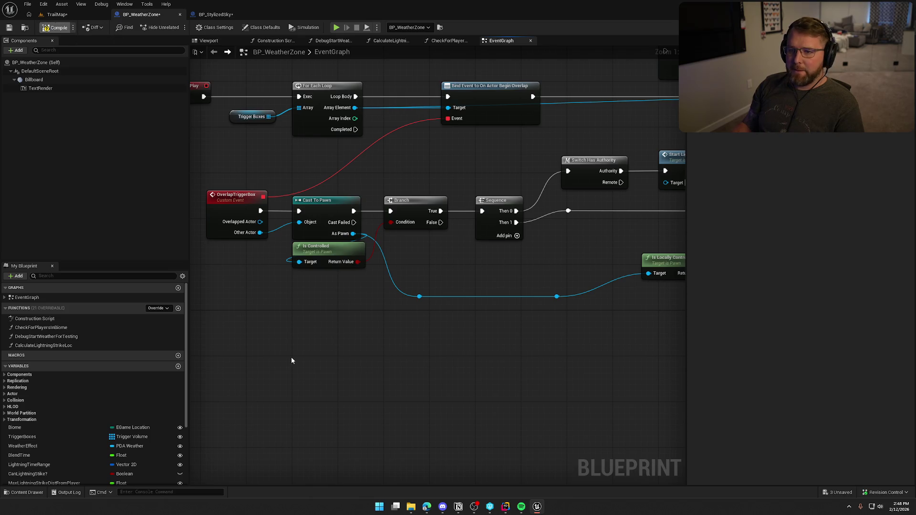
- Save BP_StylizedSky, checking it out from source control
{"action": "left_click", "coordinate": [215, 15]}
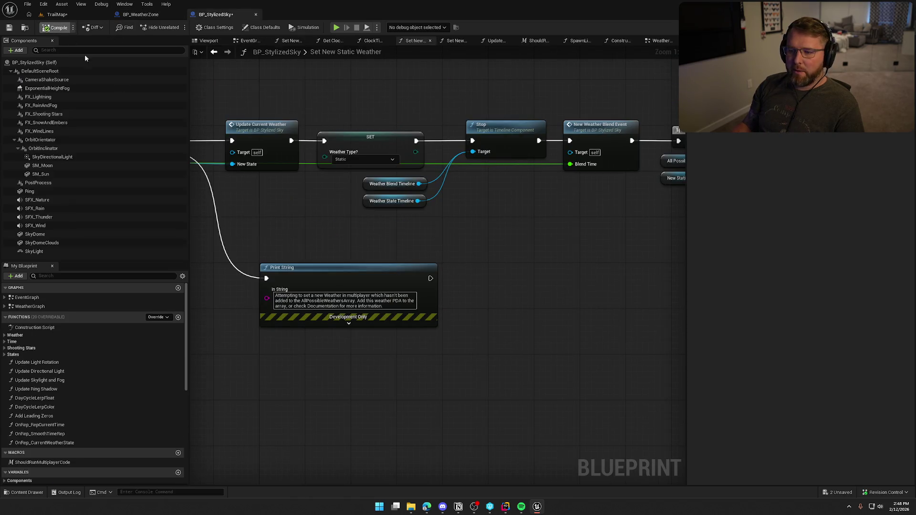
{"action": "key", "text": "ctrl+s"}
{"action": "left_click", "coordinate": [470, 334]}
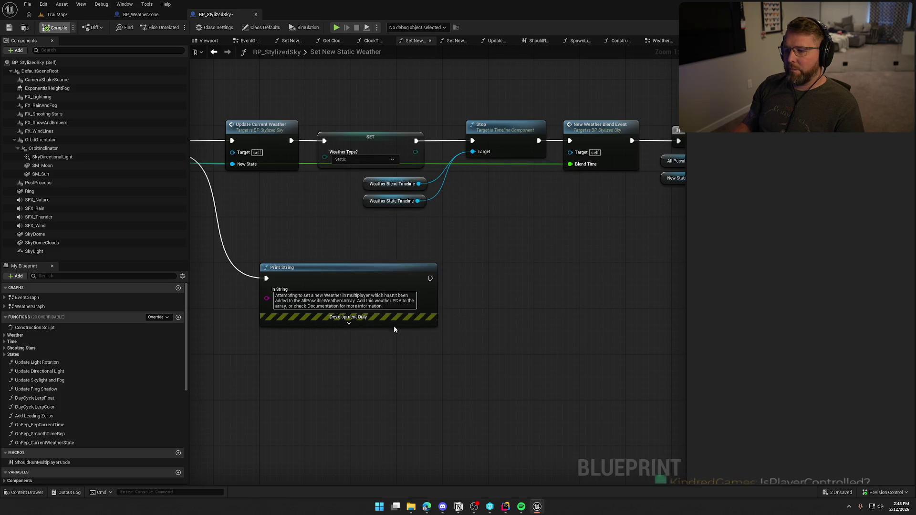
- Save the TrailMap level, checking it out from source control
{"action": "left_click", "coordinate": [57, 14]}
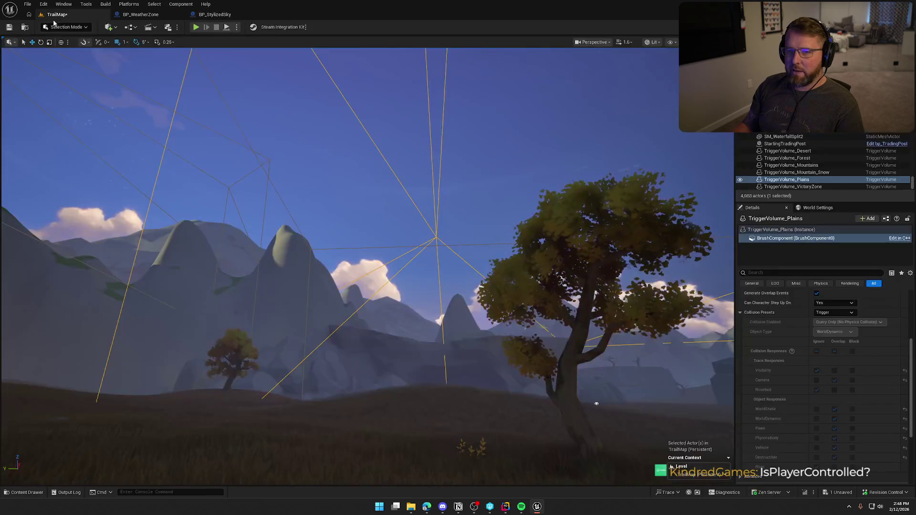
{"action": "left_click", "coordinate": [10, 27]}
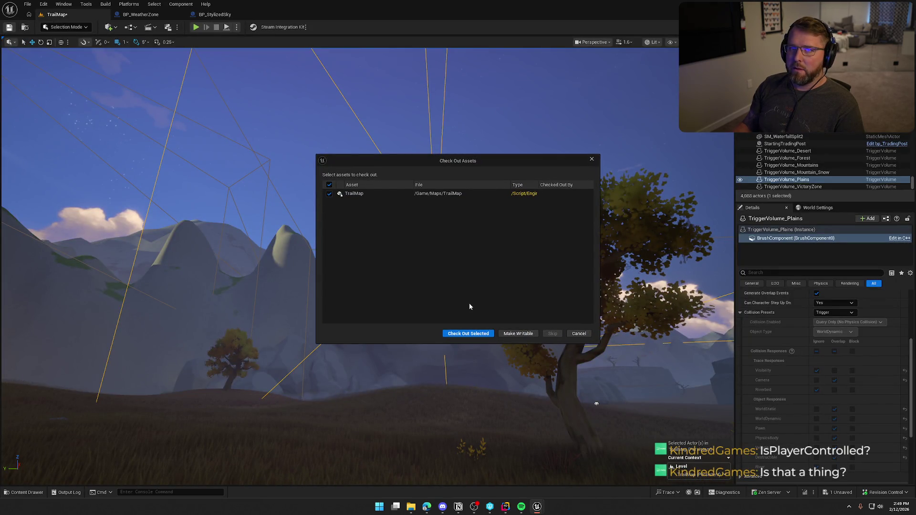
{"action": "left_click", "coordinate": [469, 333]}
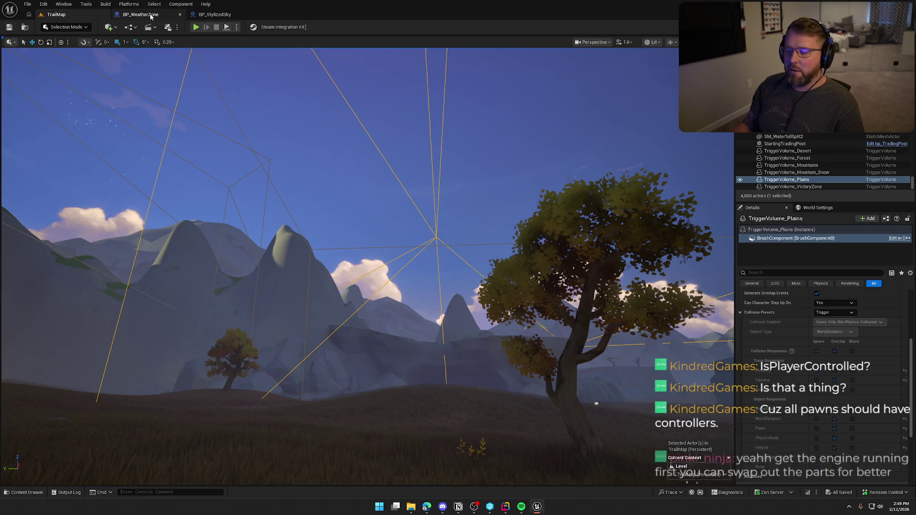
- Wire an Is Player Controlled node from As Pawn into the Branch condition and delete Is Controlled
{"action": "left_click", "coordinate": [151, 16]}
{"action": "left_click_drag", "start_coordinate": [353, 234], "coordinate": [335, 294]}
{"action": "type", "text": "is con"}
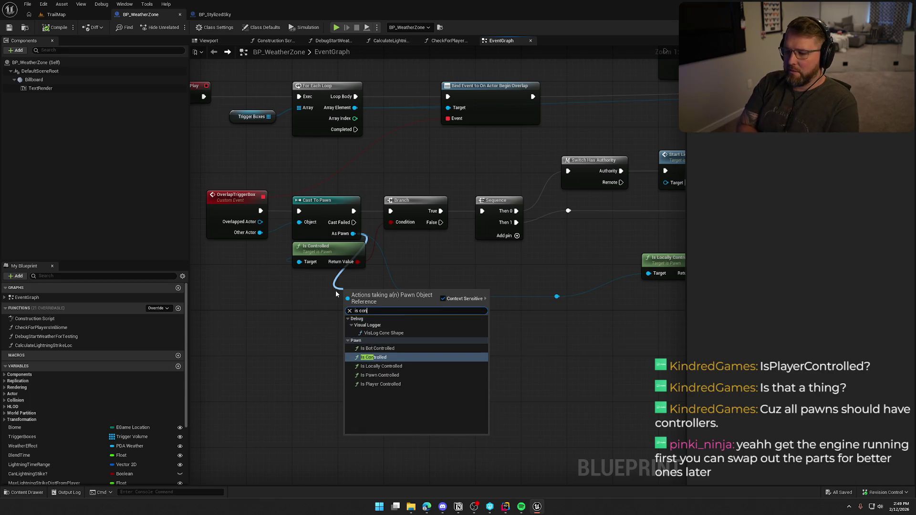
{"action": "left_click", "coordinate": [380, 384]}
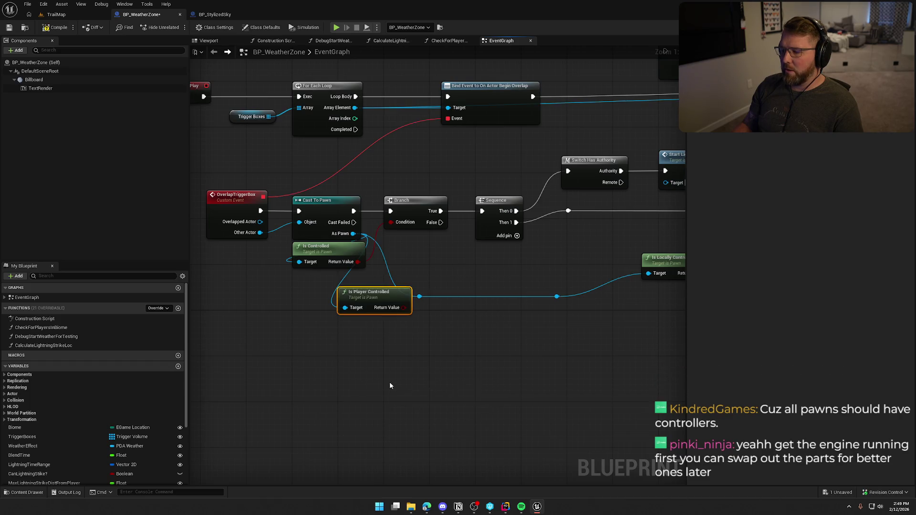
{"action": "mouse_move", "coordinate": [404, 308]}
{"action": "left_mouse_down"}
{"action": "mouse_move", "coordinate": [391, 219]}
{"action": "mouse_move", "coordinate": [345, 308]}
{"action": "mouse_move", "coordinate": [325, 251]}
{"action": "left_mouse_up"}
{"action": "left_click", "coordinate": [325, 246]}
{"action": "key", "text": "Delete"}
{"action": "left_click", "coordinate": [343, 328]}
{"action": "left_click_drag", "start_coordinate": [343, 328], "coordinate": [356, 365]}
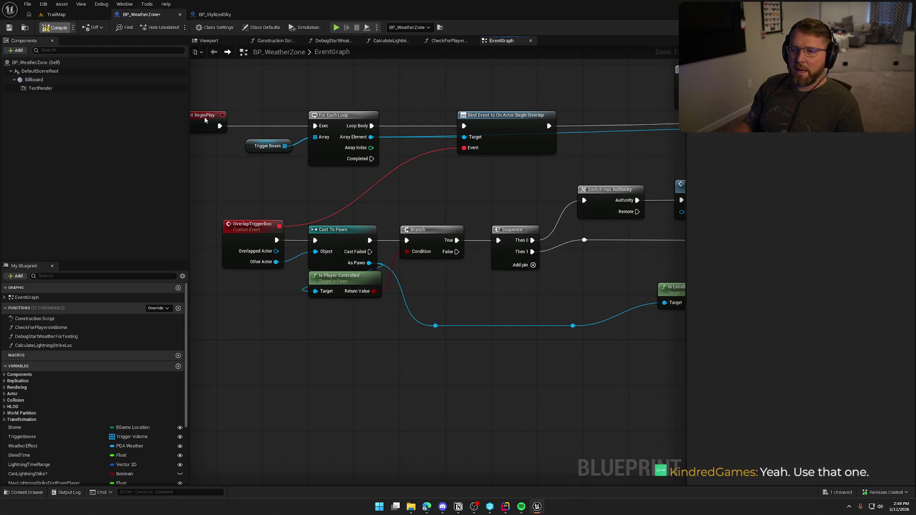
- Save BP_WeatherZone, tidy the node layout, compile and save, then return to TrailMap
{"action": "key", "text": "ctrl+s"}
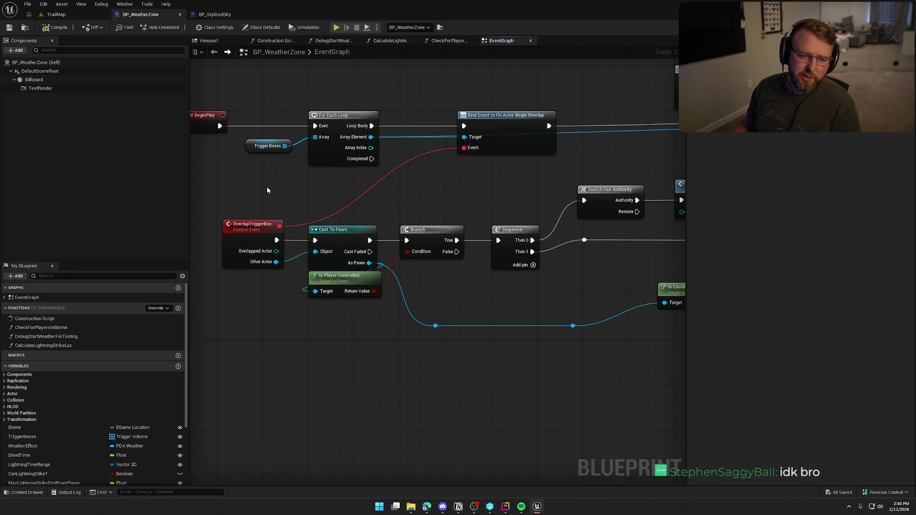
{"action": "mouse_move", "coordinate": [268, 188]}
{"action": "left_mouse_down"}
{"action": "mouse_move", "coordinate": [279, 206]}
{"action": "mouse_move", "coordinate": [384, 201]}
{"action": "mouse_move", "coordinate": [395, 161]}
{"action": "mouse_move", "coordinate": [381, 160]}
{"action": "left_mouse_up"}
{"action": "left_click_drag", "start_coordinate": [354, 204], "coordinate": [302, 203]}
{"action": "left_click", "coordinate": [331, 168]}
{"action": "mouse_move", "coordinate": [332, 171]}
{"action": "left_mouse_down"}
{"action": "mouse_move", "coordinate": [296, 169]}
{"action": "mouse_move", "coordinate": [517, 307]}
{"action": "left_mouse_up"}
{"action": "left_click_drag", "start_coordinate": [350, 327], "coordinate": [381, 337]}
{"action": "left_click", "coordinate": [56, 27]}
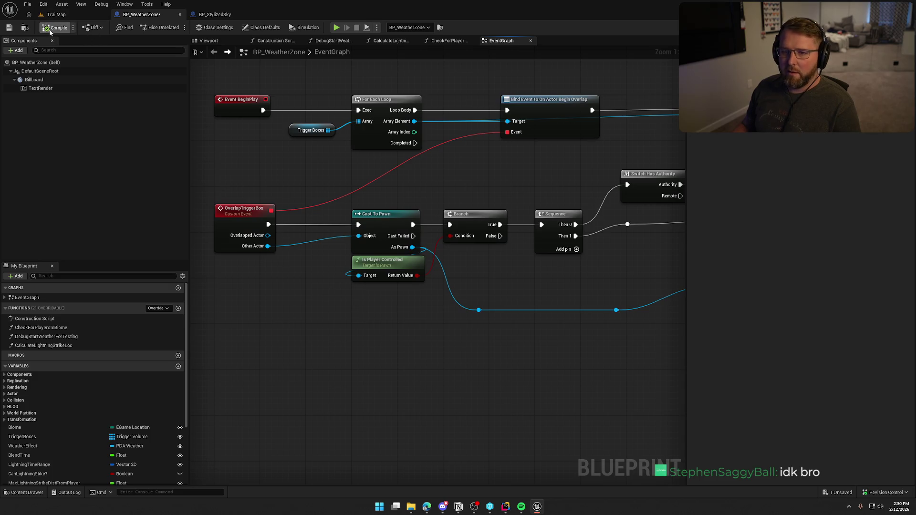
{"action": "left_click", "coordinate": [78, 16]}
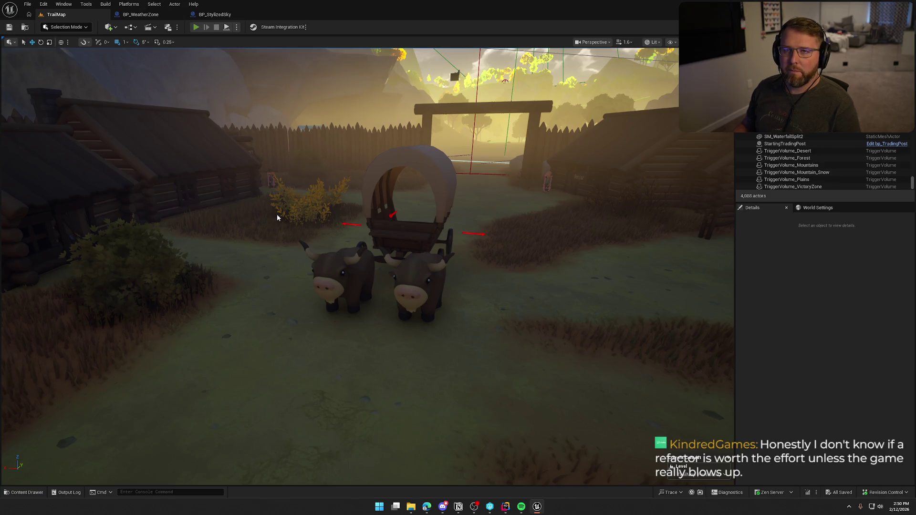
- Play-test TrailMap, walking the character forward into a weather zone, then stop the session
{"action": "key", "text": "alt+p"}
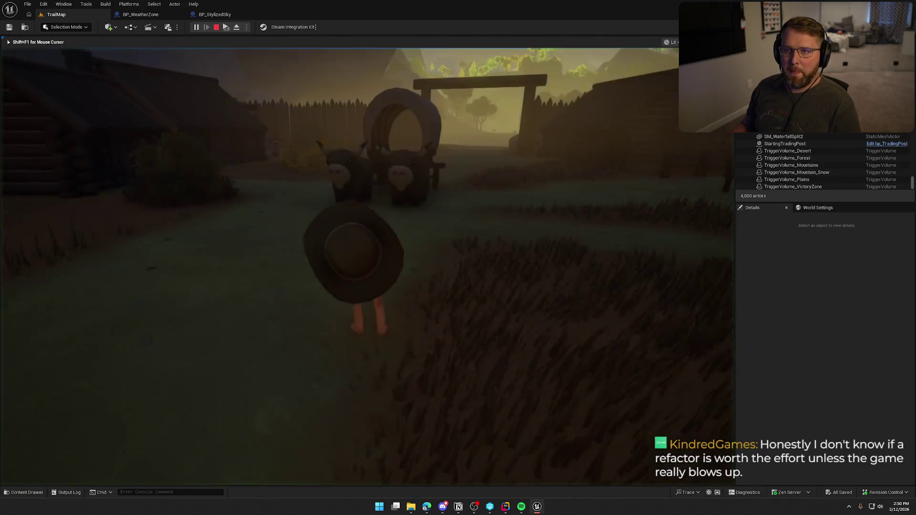
{"action": "key", "text": "w"}
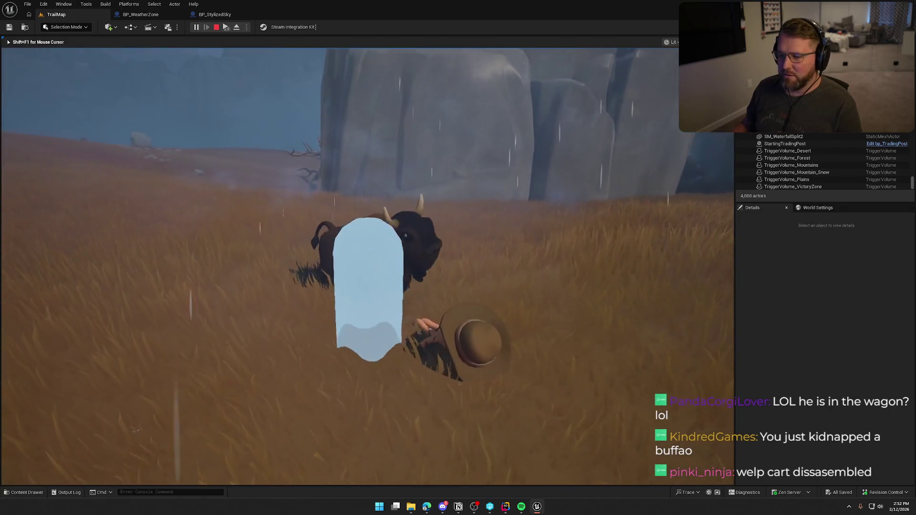
{"action": "key", "text": "Escape"}
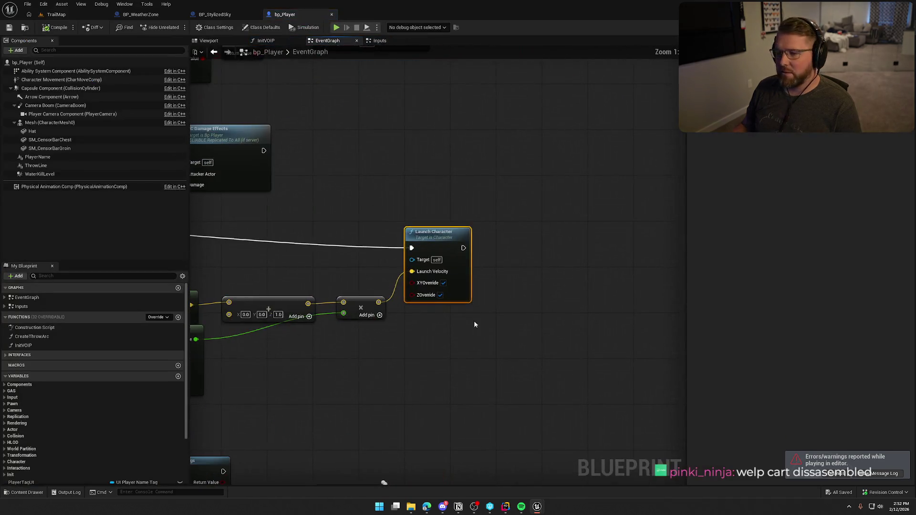
- Pan and zoom out in bp_Player's EventGraph to show Launch Character and its velocity calculation
{"action": "left_click_drag", "start_coordinate": [772, 287], "coordinate": [628, 281]}
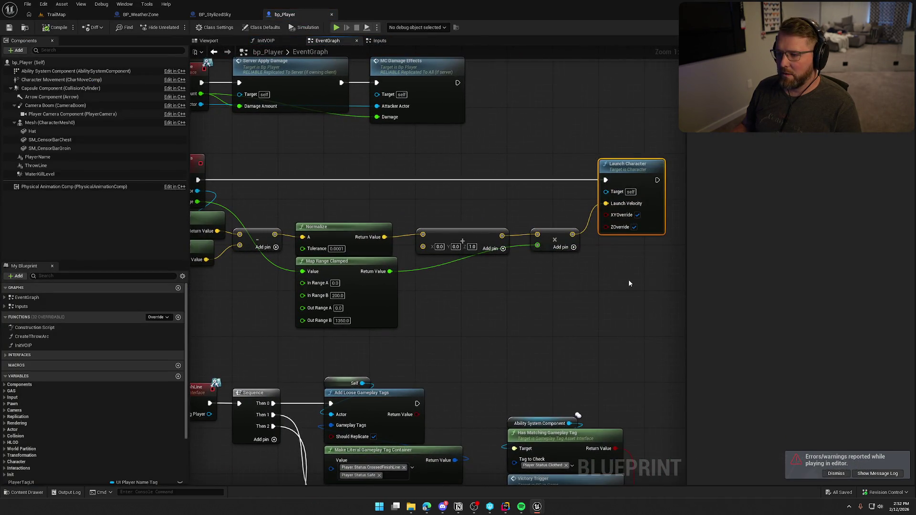
{"action": "scroll", "coordinate": [628, 279], "scroll_direction": "down", "scroll_amount": 2}
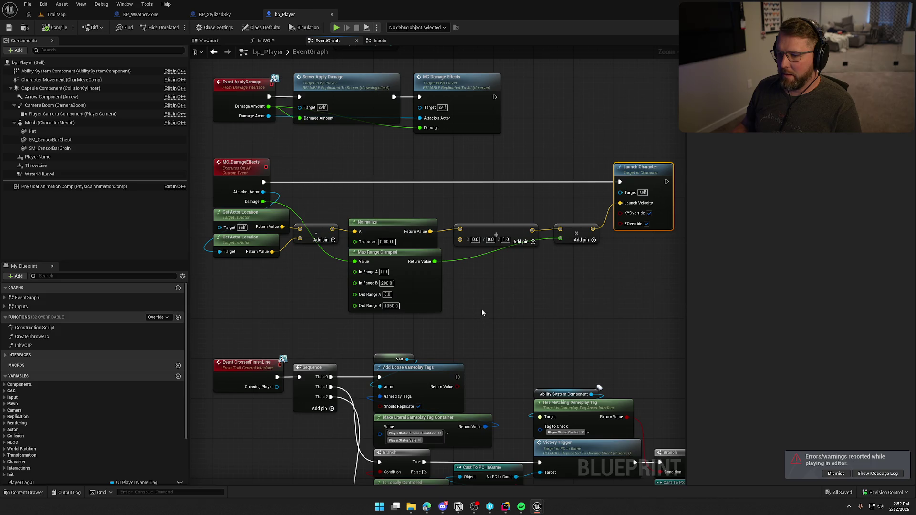
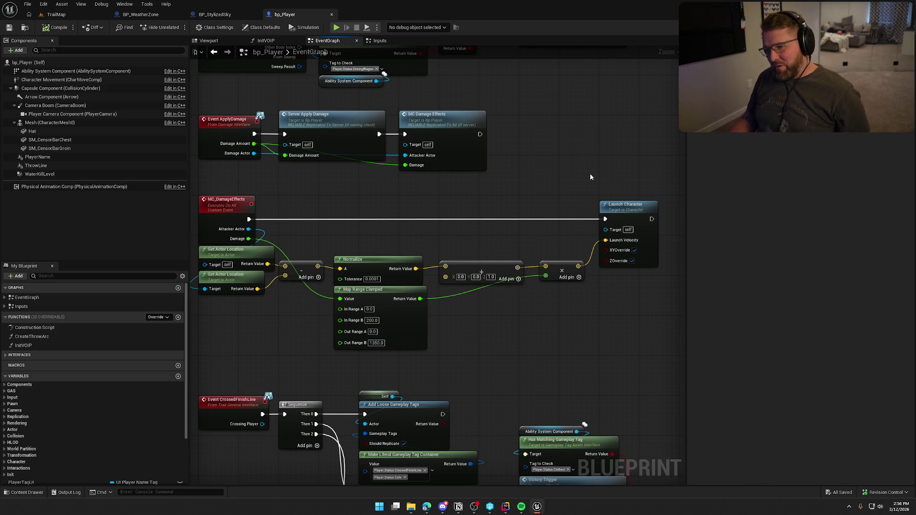
- Pan bp_Player's Event Graph down past MC_DamageEffects, then return to the TrailMap level
{"action": "left_click_drag", "start_coordinate": [243, 166], "coordinate": [266, 120]}
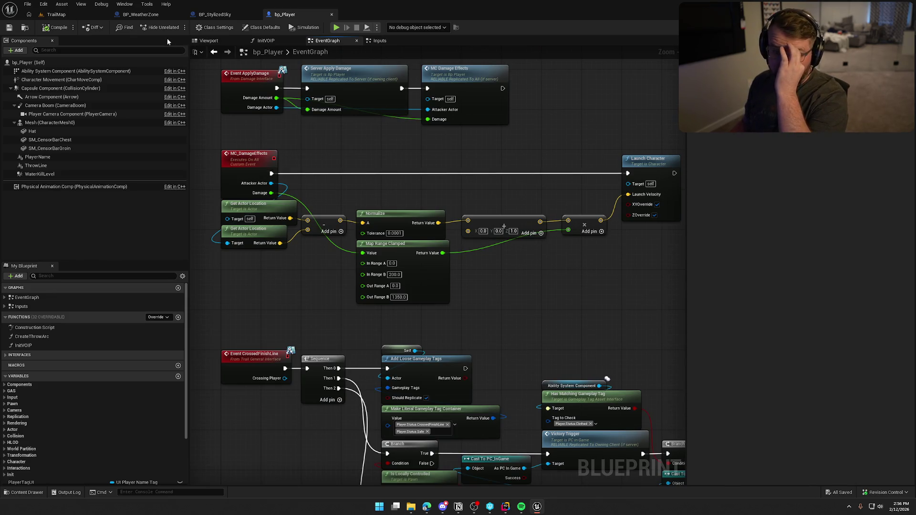
{"action": "left_click", "coordinate": [56, 15]}
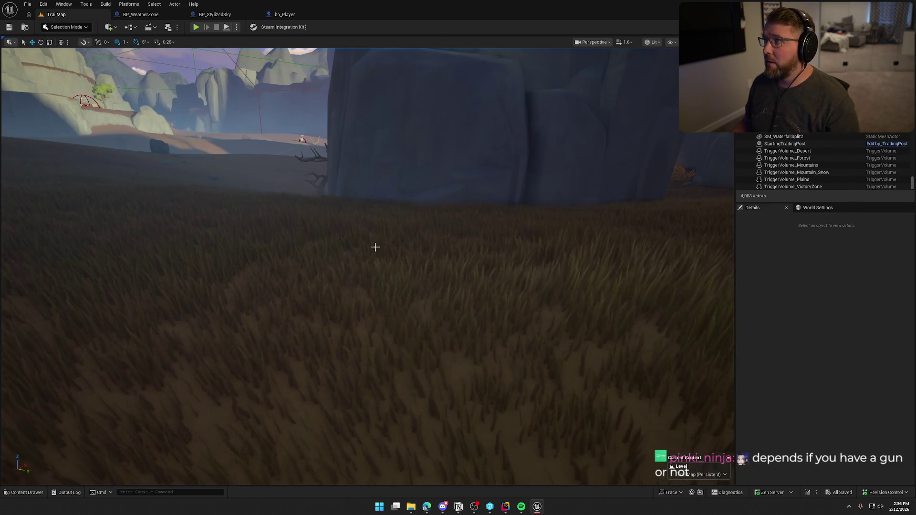
- Package the project for Windows into the Saved\Builds folder and open the full output log
{"action": "mouse_move", "coordinate": [388, 200]}
{"action": "left_mouse_down"}
{"action": "mouse_move", "coordinate": [390, 267]}
{"action": "mouse_move", "coordinate": [388, 200]}
{"action": "left_mouse_up"}
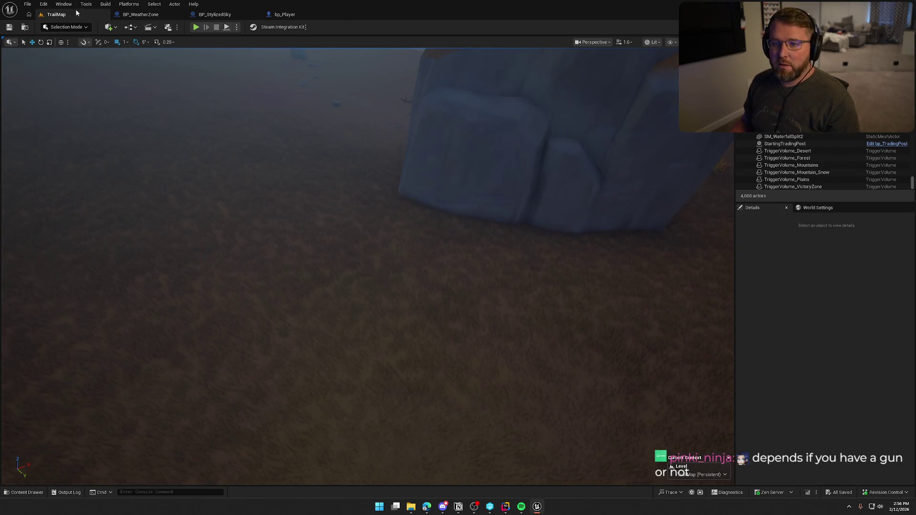
{"action": "left_click", "coordinate": [123, 4]}
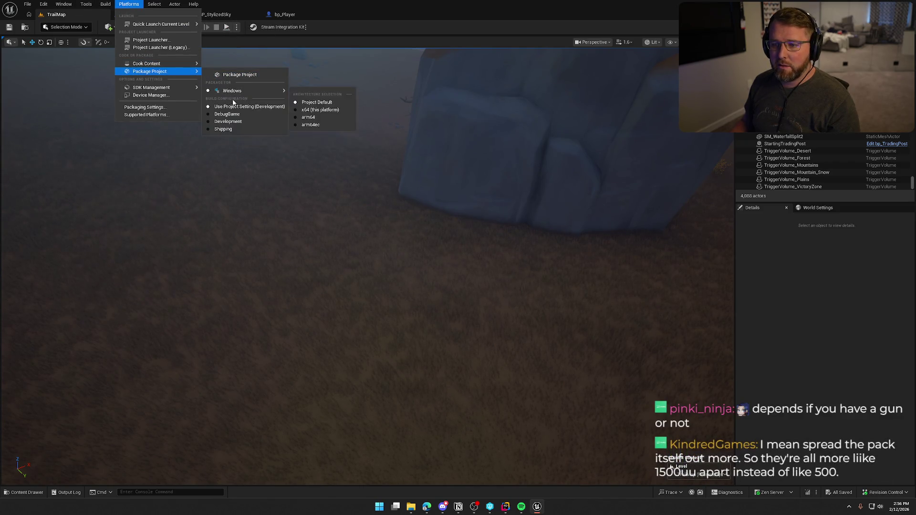
{"action": "left_click", "coordinate": [439, 151]}
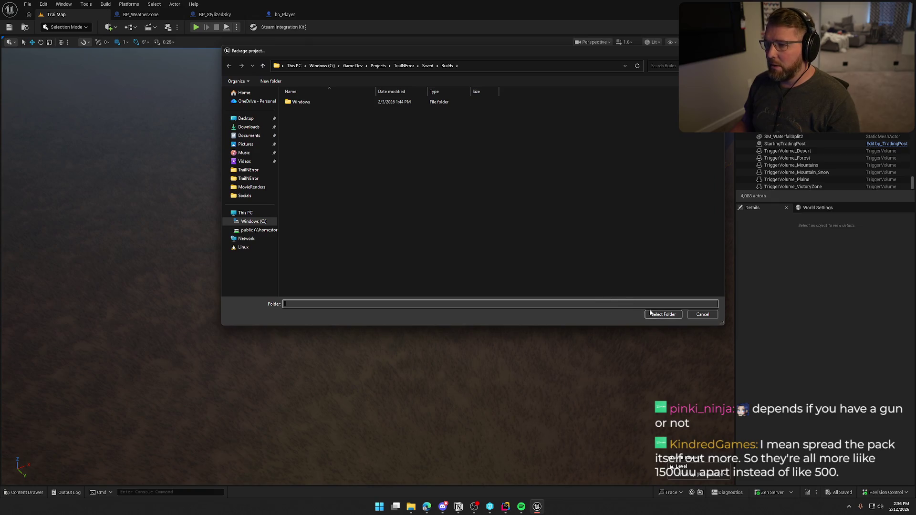
{"action": "left_click", "coordinate": [650, 314]}
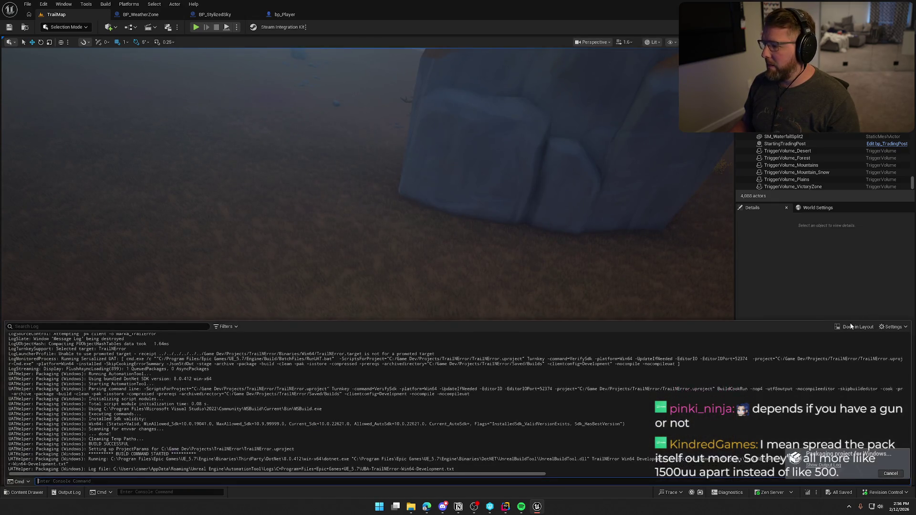
{"action": "left_click", "coordinate": [850, 323]}
{"action": "right_click", "coordinate": [281, 147]}
- Dock the packaging Output Log as a tab and watch until 'Packaging complete!' appears
{"action": "left_click", "coordinate": [306, 152]}
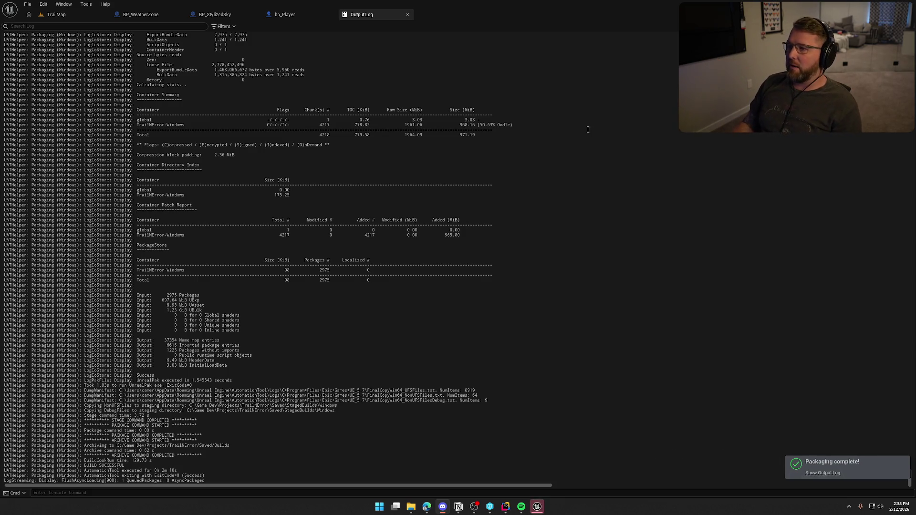
- Leave the Unreal Editor after the successful build and show the hidden system tray icons
{"action": "key", "text": "alt+Tab"}
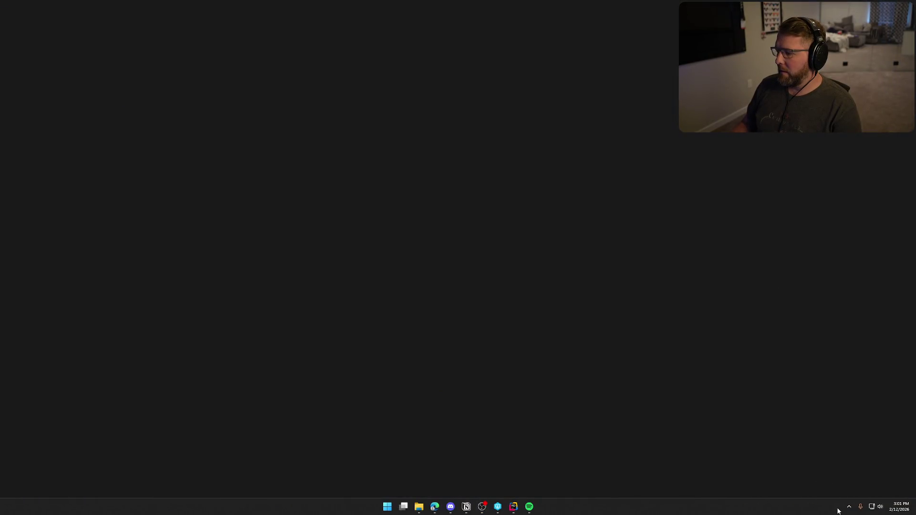
{"action": "left_click", "coordinate": [849, 507]}
- Open the Steam library from the tray icon and maximize its window
{"action": "right_click", "coordinate": [821, 485]}
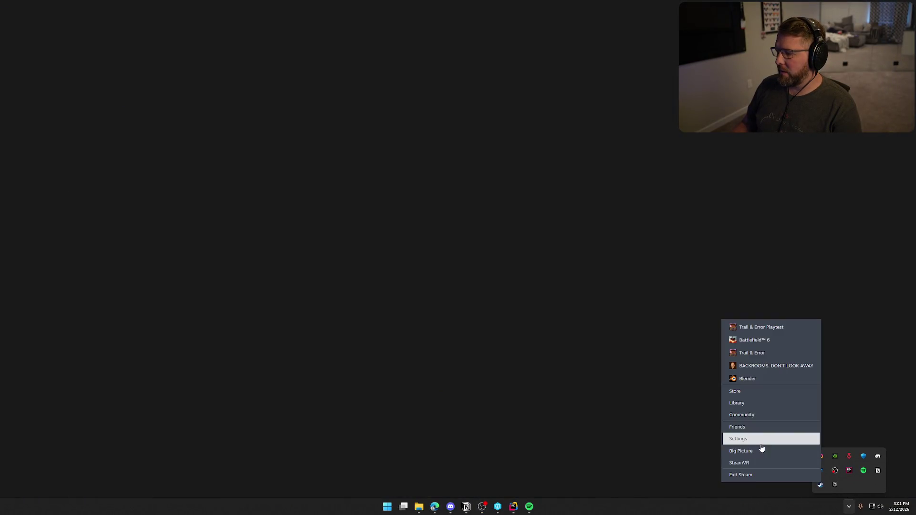
{"action": "left_click", "coordinate": [745, 403]}
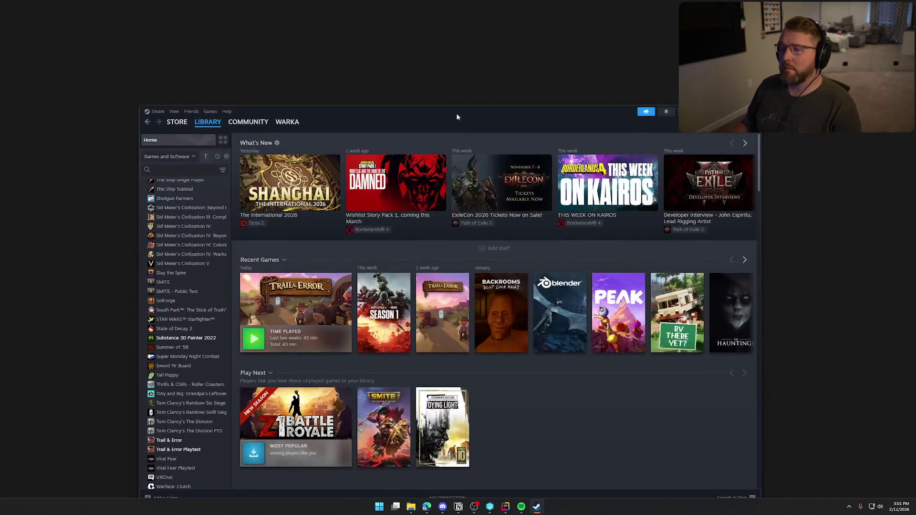
{"action": "double_click", "coordinate": [456, 113]}
- Verify Trail & Error Playtest's installed files in Properties, with 0 files failing validation
{"action": "left_click", "coordinate": [48, 345]}
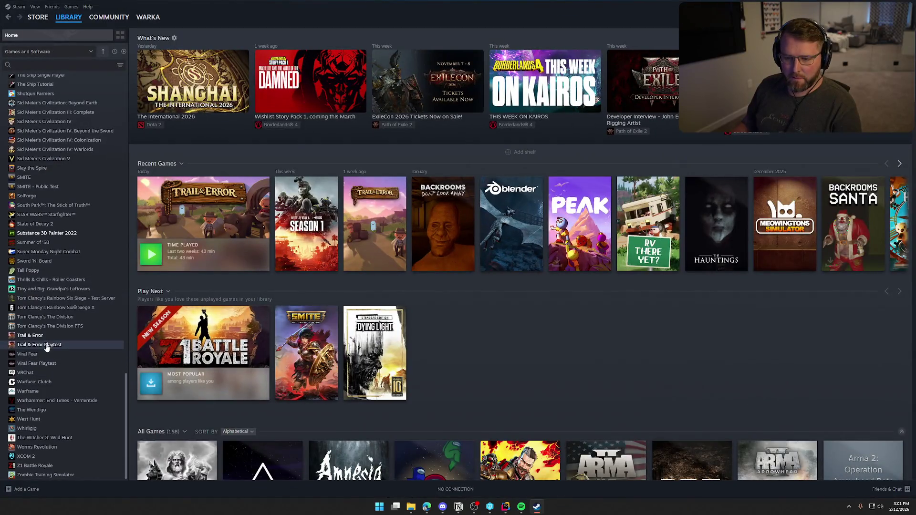
{"action": "right_click", "coordinate": [47, 345]}
{"action": "left_click", "coordinate": [75, 400]}
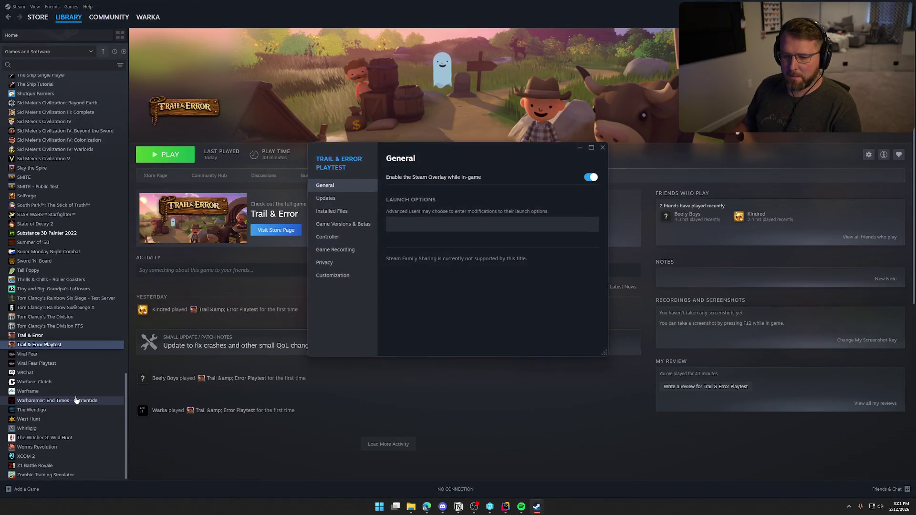
{"action": "left_click", "coordinate": [332, 211]}
{"action": "left_click", "coordinate": [539, 223]}
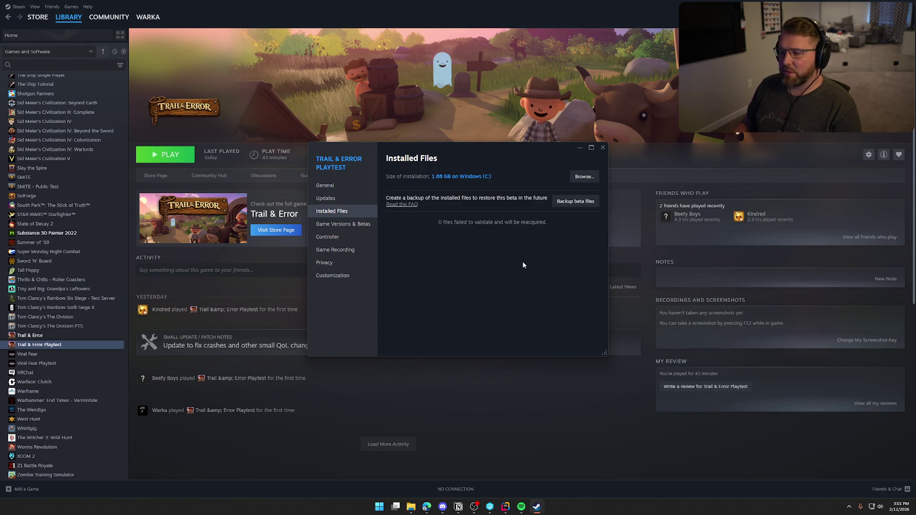
{"action": "left_click", "coordinate": [332, 211]}
{"action": "left_click", "coordinate": [546, 223]}
{"action": "left_click", "coordinate": [603, 147]}
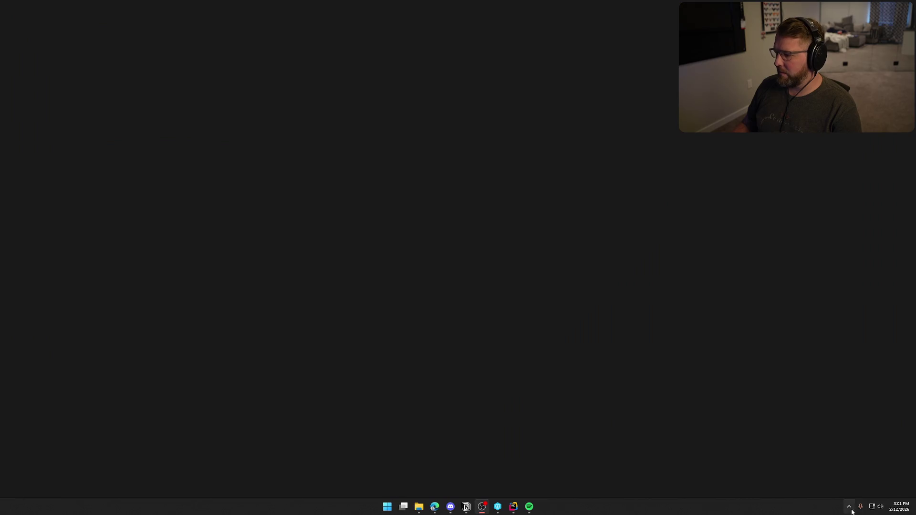
- Exit Steam completely from its system tray menu
{"action": "left_click", "coordinate": [849, 507]}
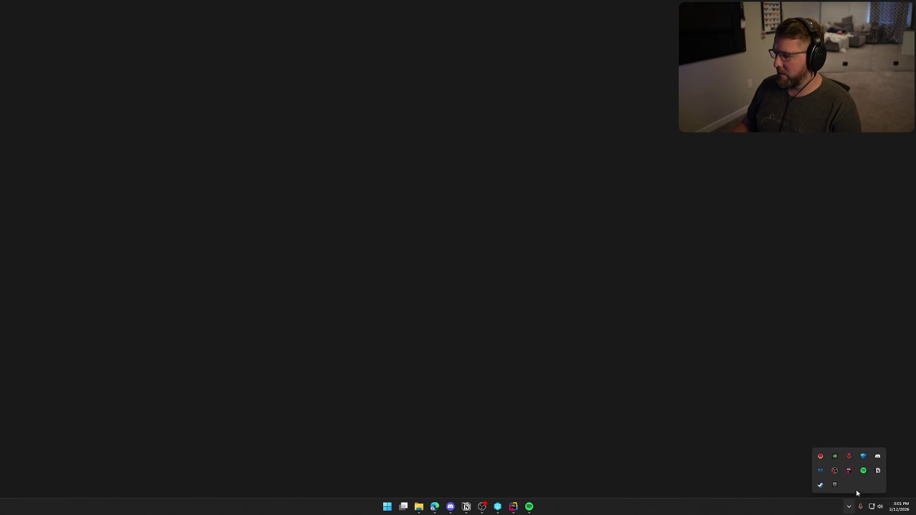
{"action": "right_click", "coordinate": [821, 486]}
{"action": "left_click", "coordinate": [773, 480]}
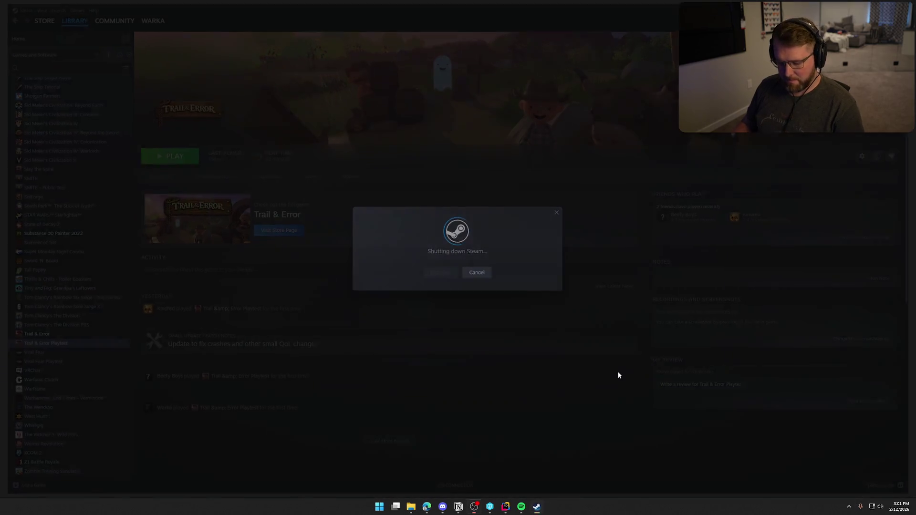
- Relaunch Steam by searching 'steam' in the Start menu
{"action": "key", "text": "super"}
{"action": "type", "text": "steam"}
{"action": "key", "text": "Return"}
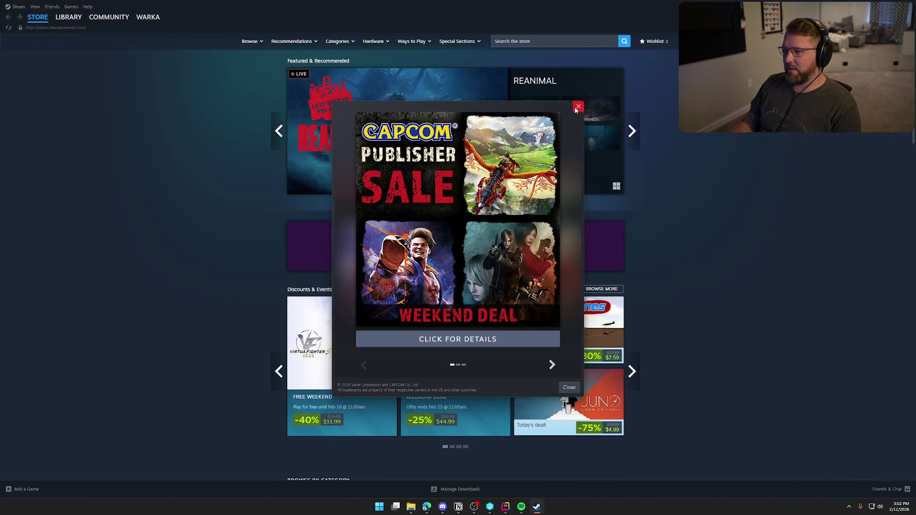
- Dismiss the Capcom sale pop-up and play Trail & Error Playtest from the Library
{"action": "left_click", "coordinate": [577, 108]}
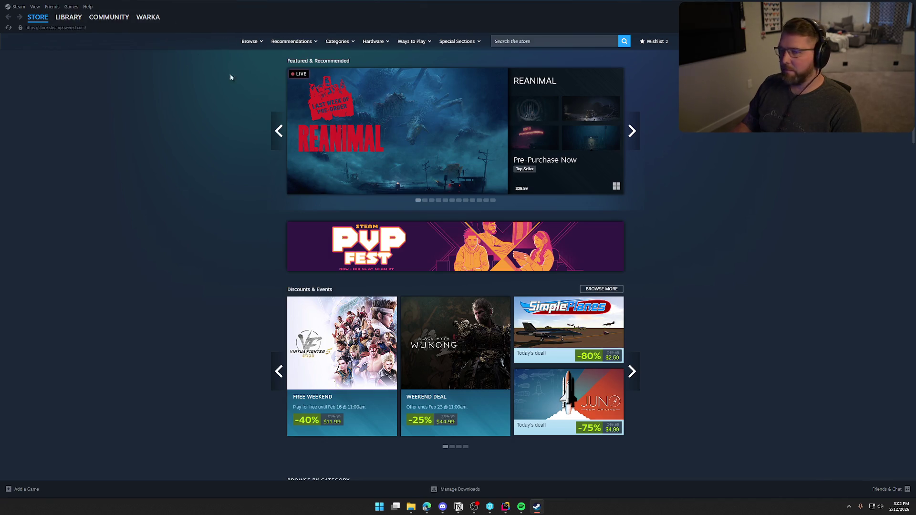
{"action": "left_click", "coordinate": [68, 17]}
{"action": "left_click", "coordinate": [70, 344]}
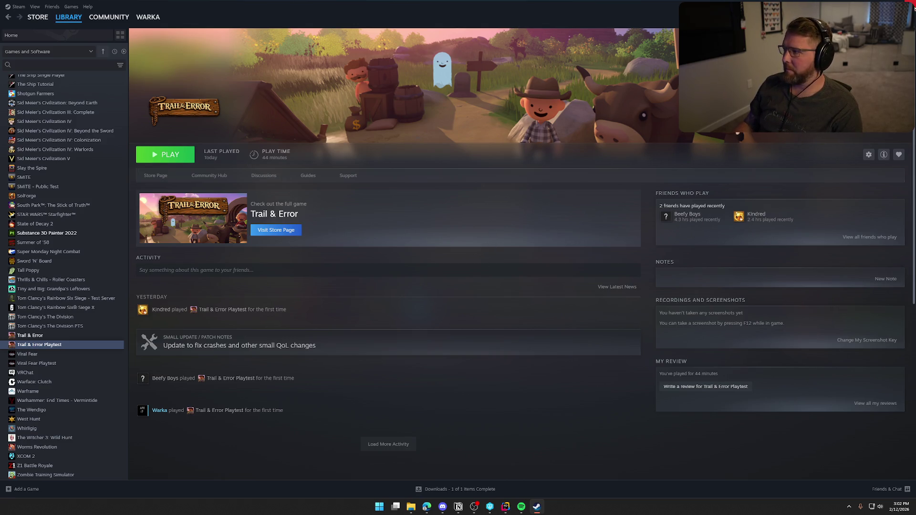
{"action": "left_click", "coordinate": [167, 154]}
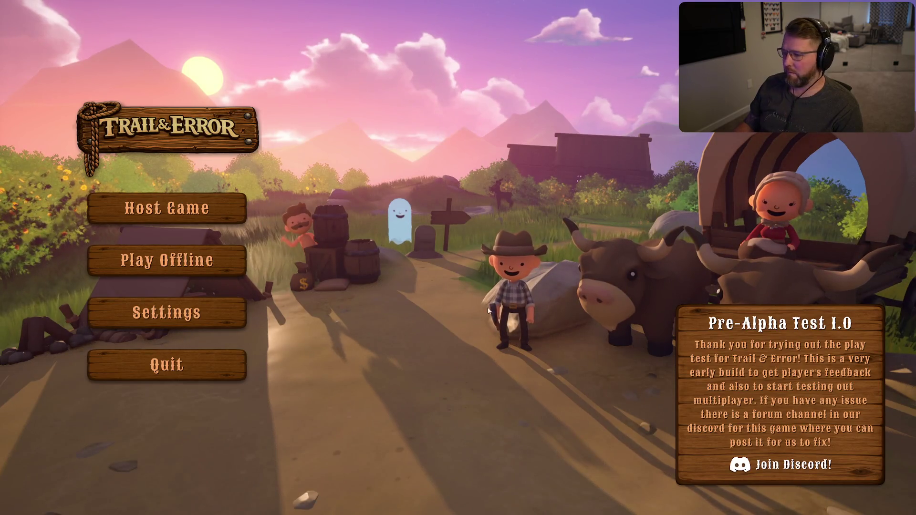
- Host a game, sprint through the grass near Trail Head Trading Post, then exit the game
{"action": "left_click", "coordinate": [190, 215]}
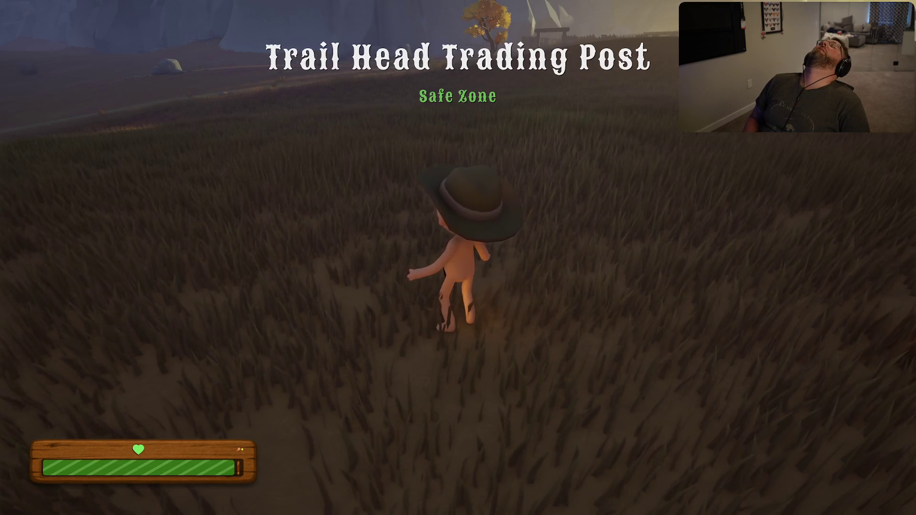
{"action": "key", "text": "w"}
{"action": "key", "text": "shift"}
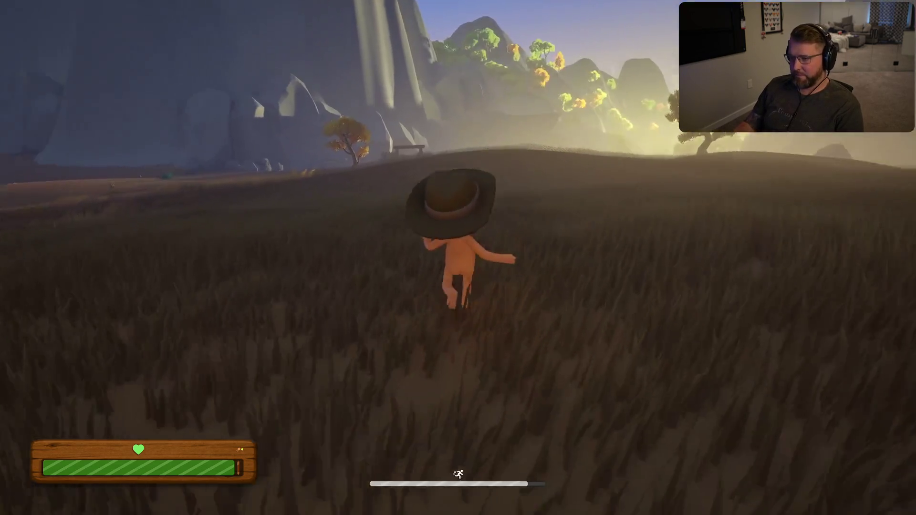
{"action": "key", "text": "Escape"}
{"action": "left_click", "coordinate": [440, 373]}
{"action": "key", "text": "alt+F4"}
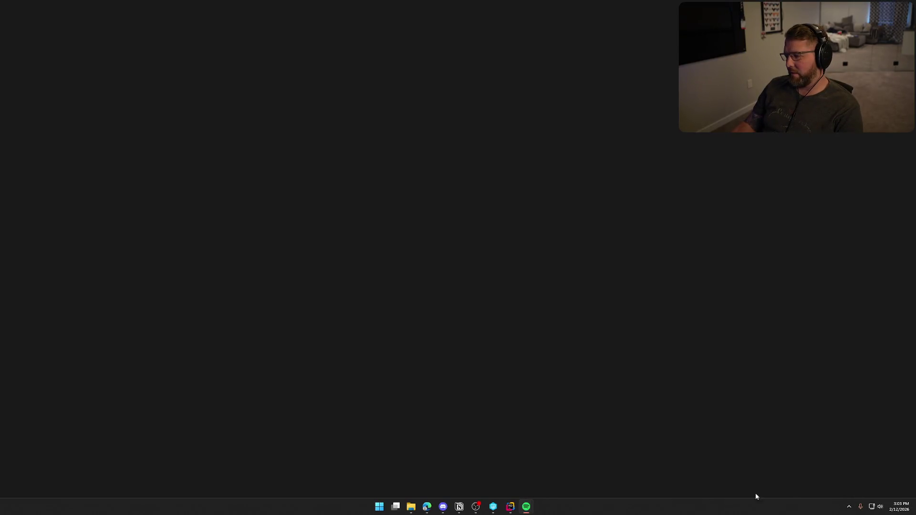
- Build the code project with Ctrl+Shift+B, then open the Content Drawer on Logic/Wagon
{"action": "key", "text": "ctrl+shift+b"}
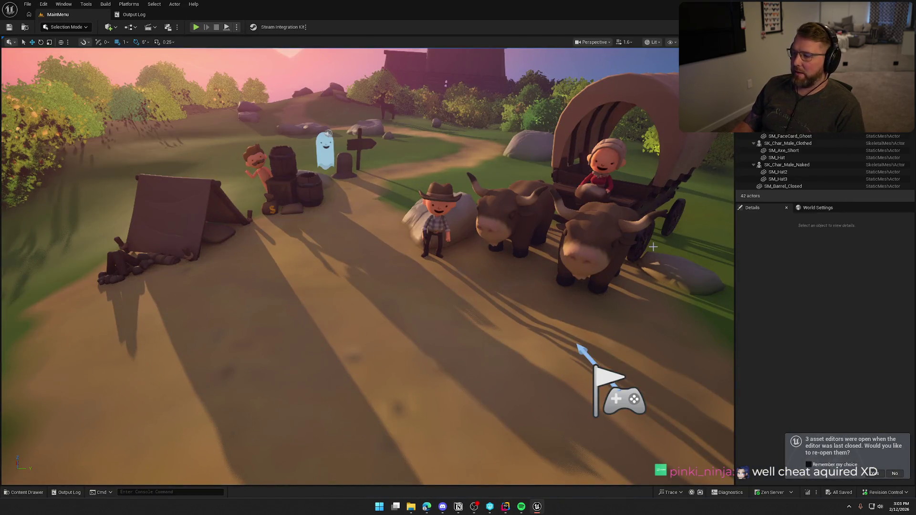
{"action": "key", "text": "ctrl+space"}
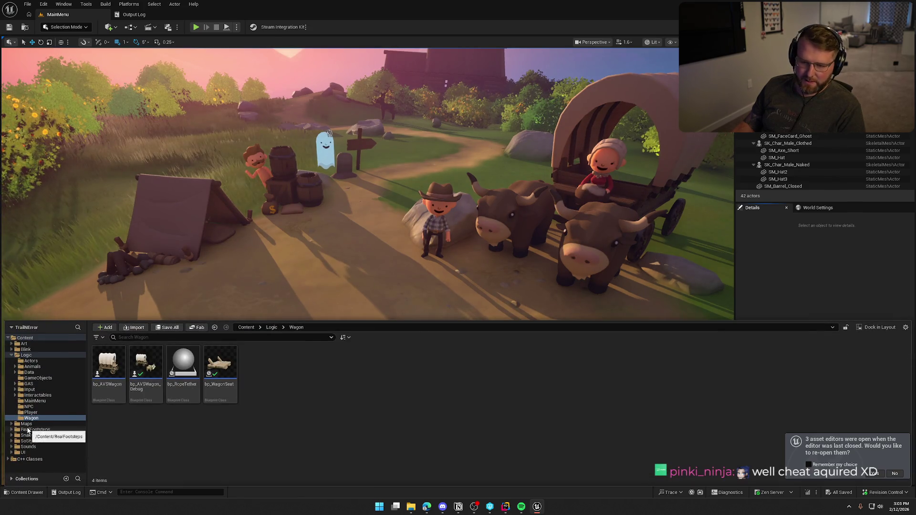
- Load TrailMap from the Maps folder and show its World Settings with the GM_TestMode override
{"action": "left_click", "coordinate": [26, 423]}
{"action": "left_click", "coordinate": [258, 364]}
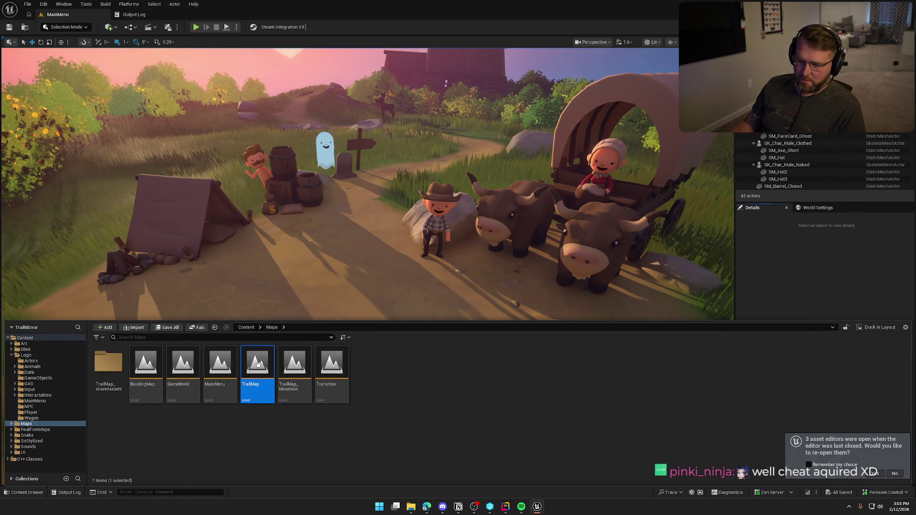
{"action": "double_click", "coordinate": [258, 364]}
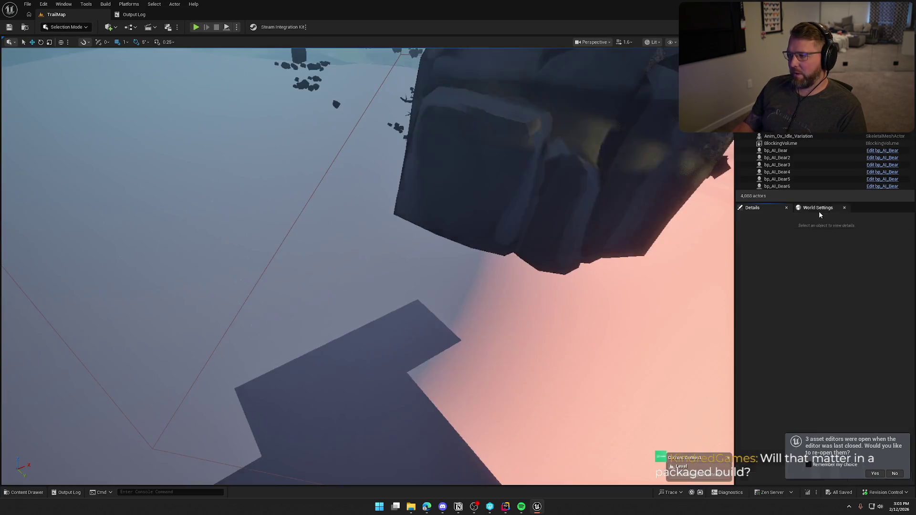
{"action": "left_click", "coordinate": [819, 211]}
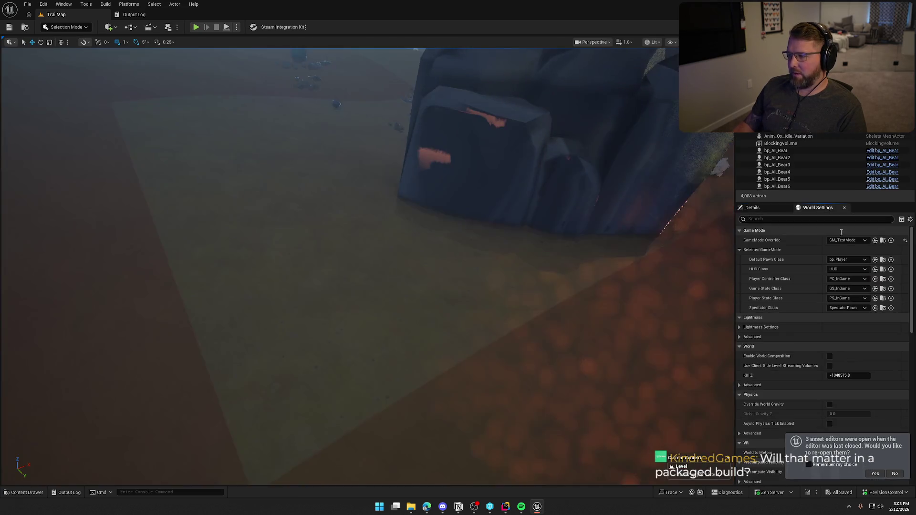
- Set TrailMap's GameMode Override to GM_InGame, replacing GM_TestMode, and save the level
{"action": "left_click", "coordinate": [846, 240]}
{"action": "left_click", "coordinate": [785, 337]}
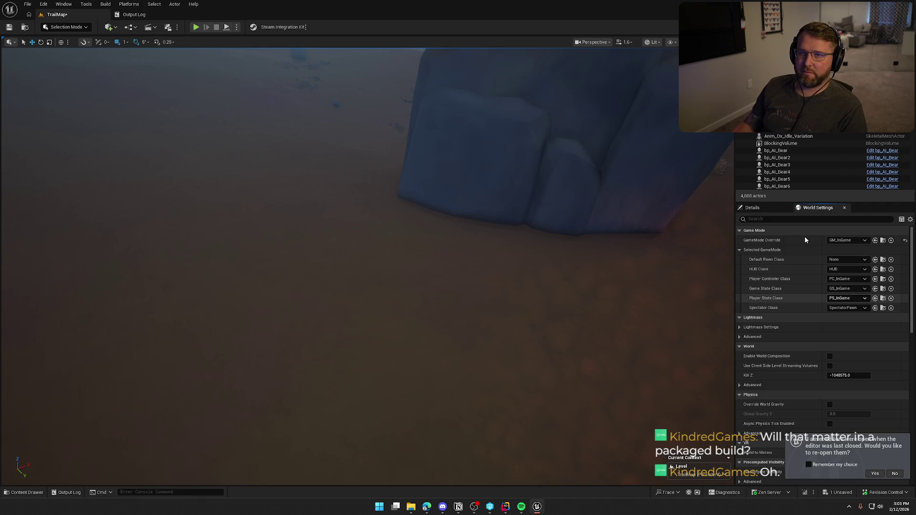
{"action": "left_click", "coordinate": [847, 240]}
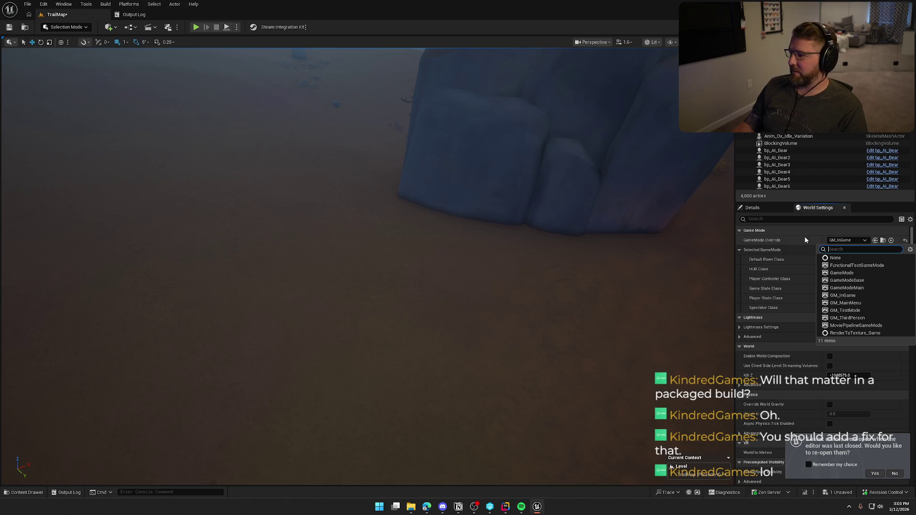
{"action": "left_click", "coordinate": [805, 236]}
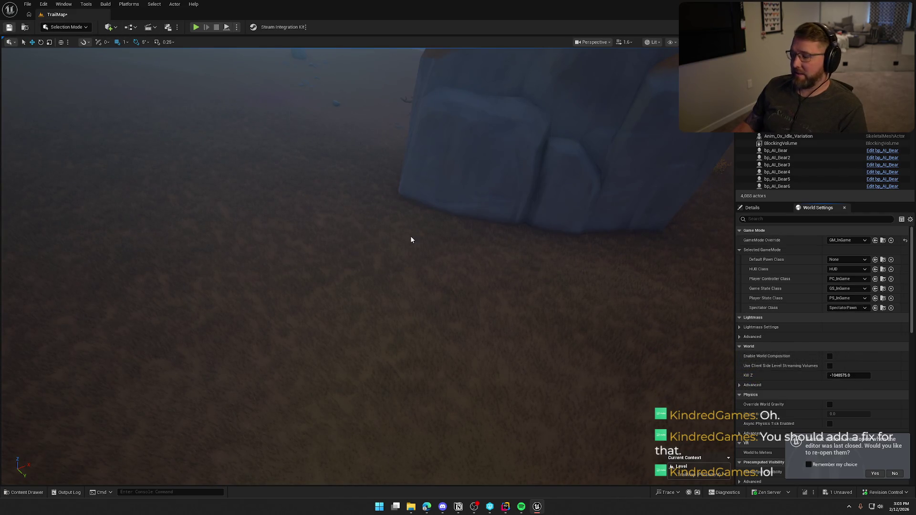
{"action": "key", "text": "ctrl+s"}
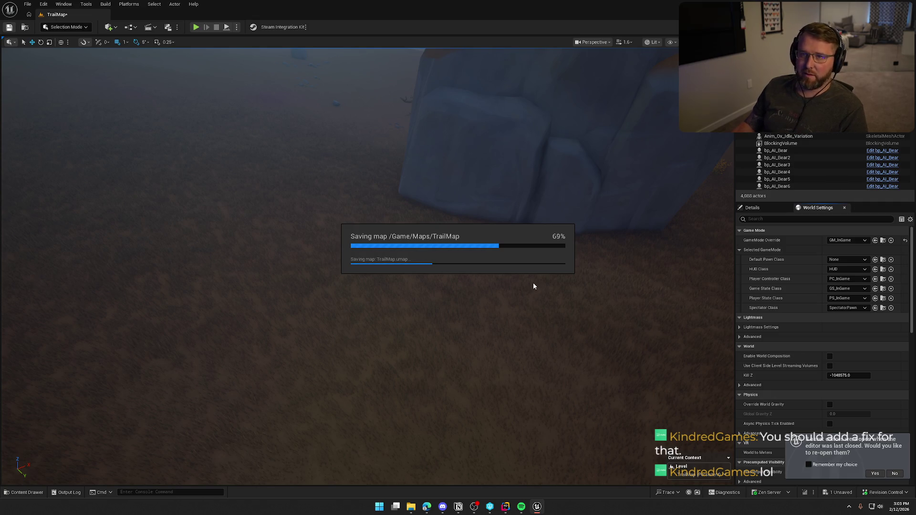
{"action": "scroll", "coordinate": [534, 317], "scroll_direction": "down", "scroll_amount": 10}
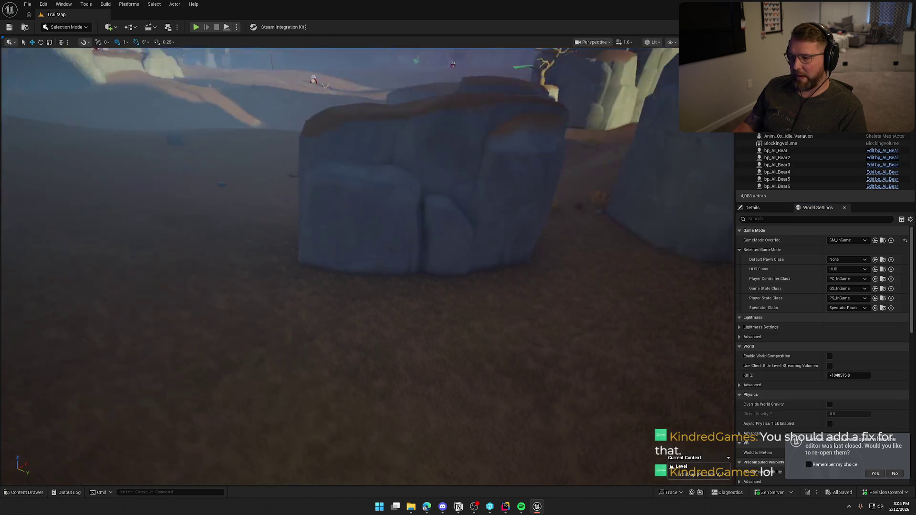
- Delete the covered wagon from TrailMap and save the map
{"action": "left_click", "coordinate": [432, 236]}
{"action": "key", "text": "Delete"}
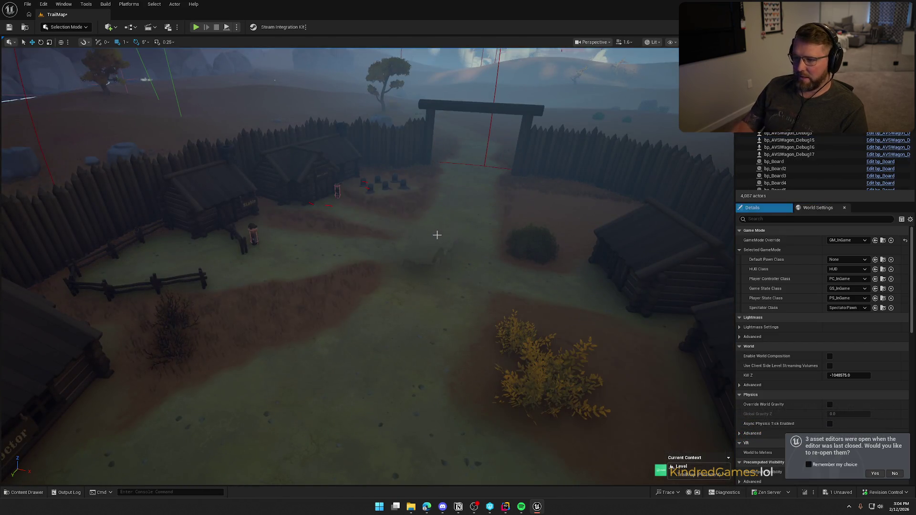
{"action": "key", "text": "ctrl+s"}
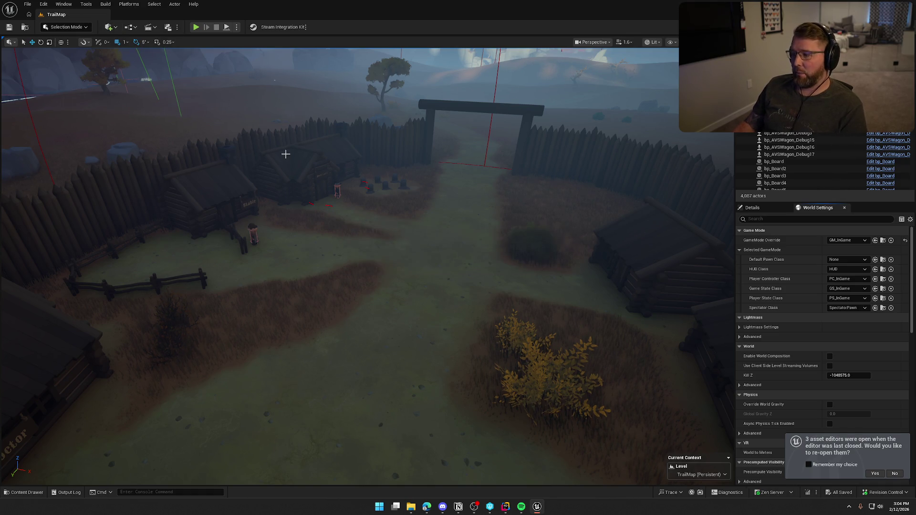
- Package the project for Windows, confirming the output folder and showing the progress log
{"action": "left_click", "coordinate": [128, 4]}
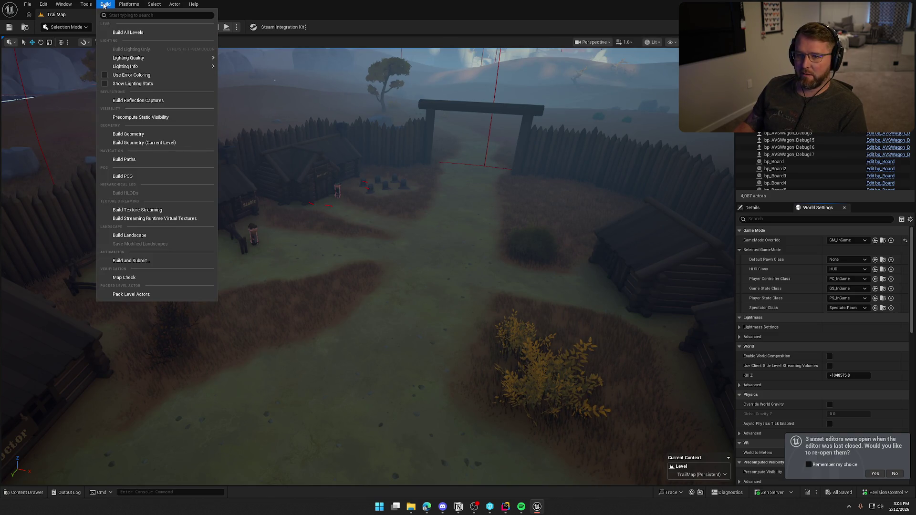
{"action": "mouse_move", "coordinate": [128, 4]}
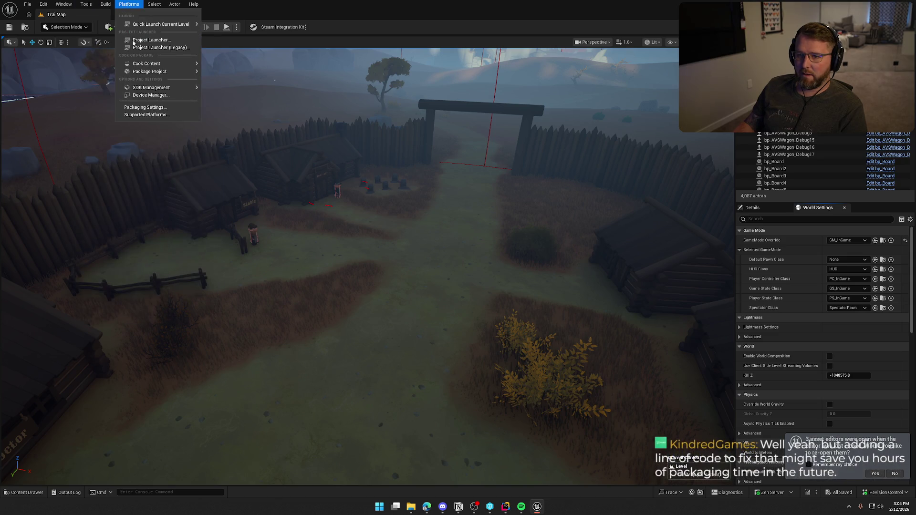
{"action": "mouse_move", "coordinate": [160, 72]}
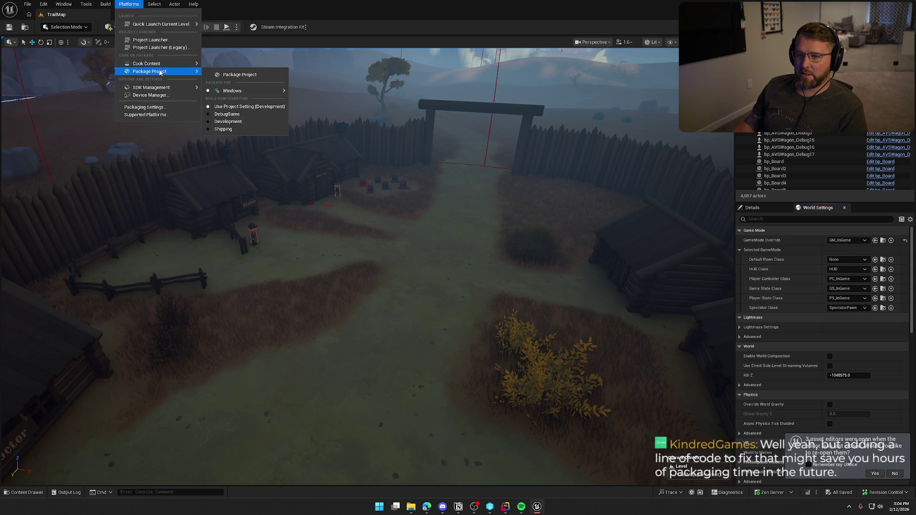
{"action": "left_click", "coordinate": [231, 74]}
{"action": "left_click", "coordinate": [663, 314]}
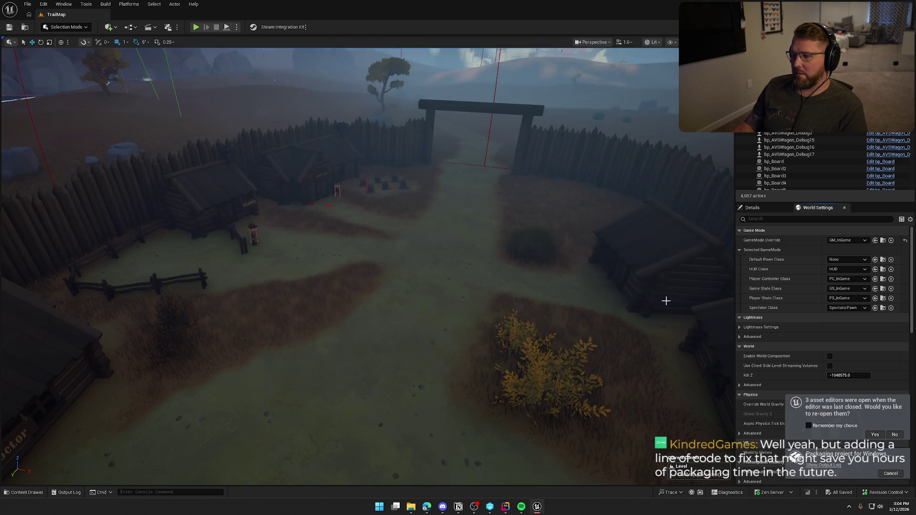
{"action": "left_click", "coordinate": [832, 466]}
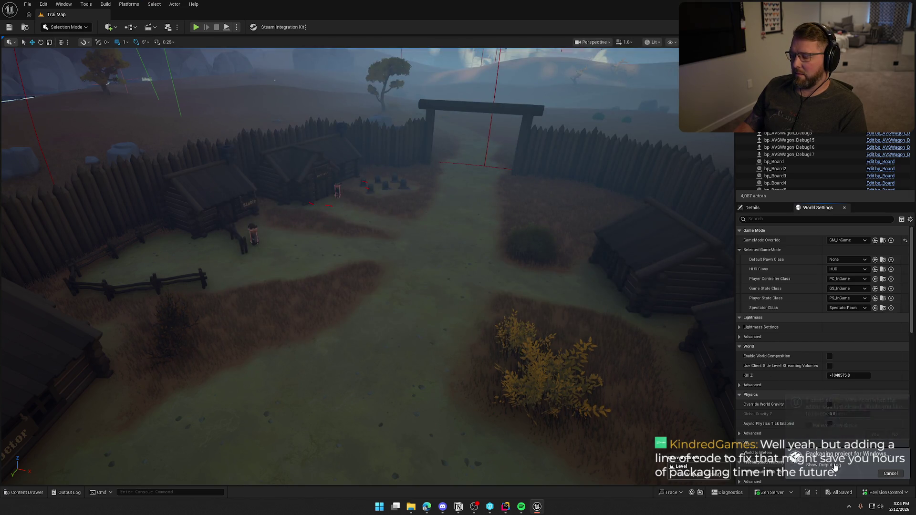
{"action": "key", "text": "alt+Tab"}
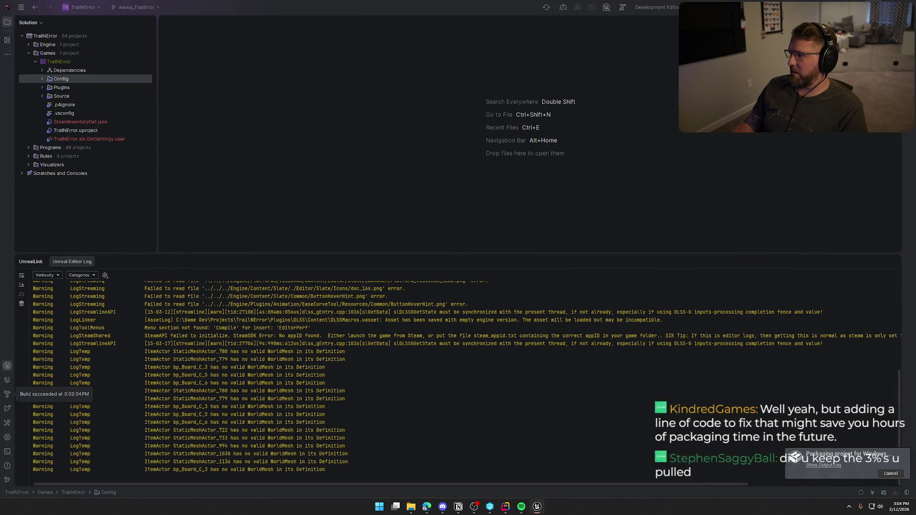
- Switch from Rider to the running Trail & Error game window
{"action": "key", "text": "alt+Tab"}
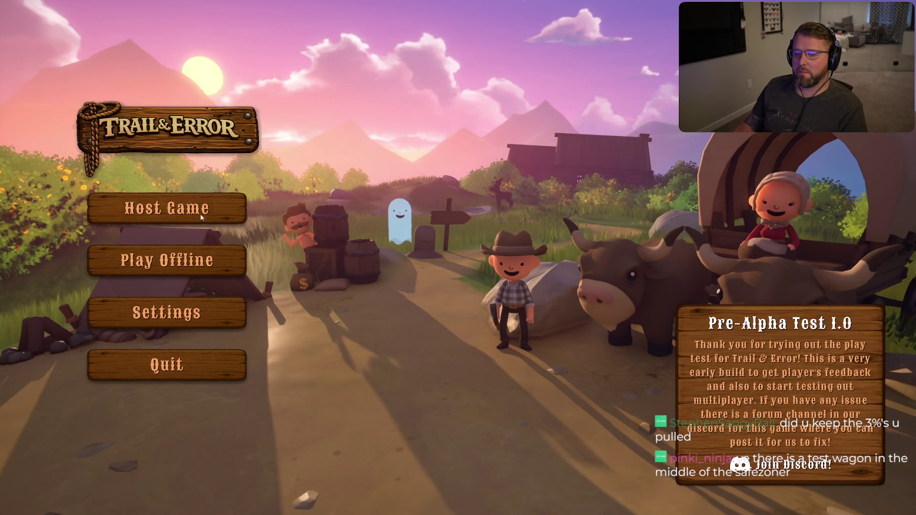
- Host a new game and run the character through the grass to the ox wagon by the gate
{"action": "left_click", "coordinate": [174, 215]}
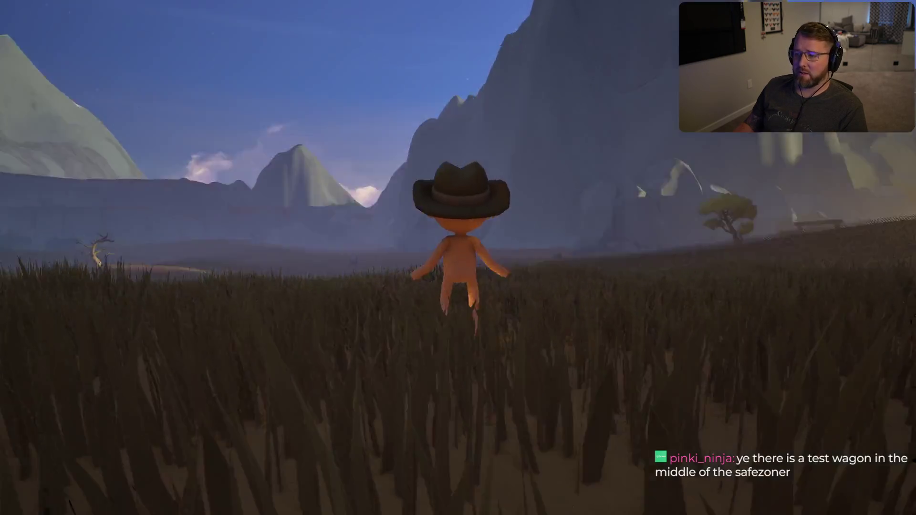
{"action": "key", "text": "shift+w"}
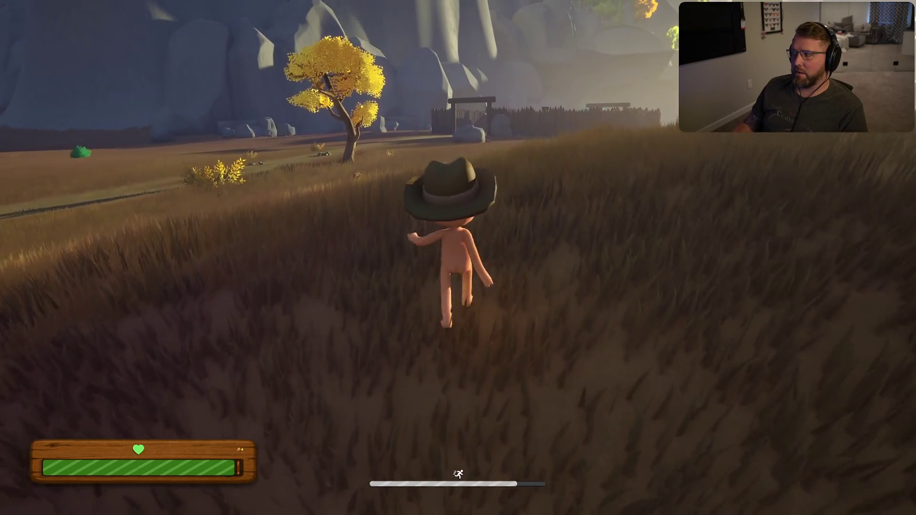
{"action": "key", "text": "shift"}
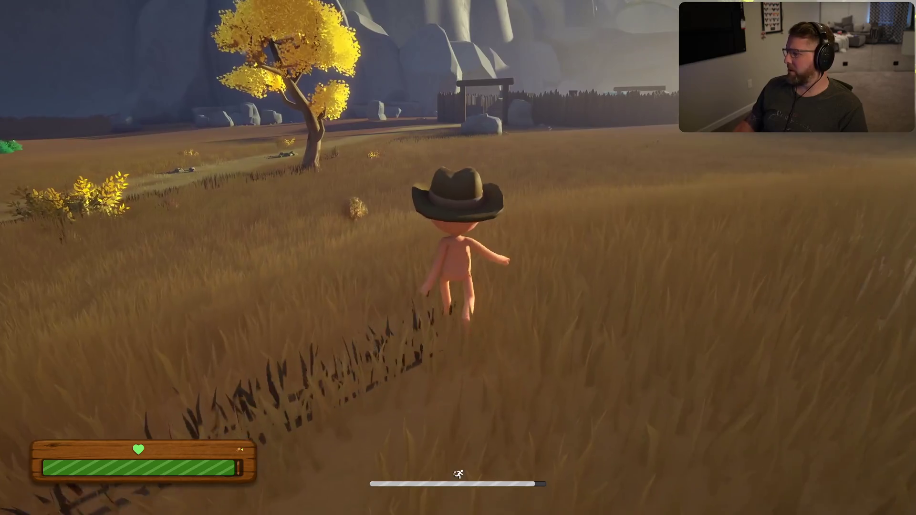
{"action": "key", "text": "shift"}
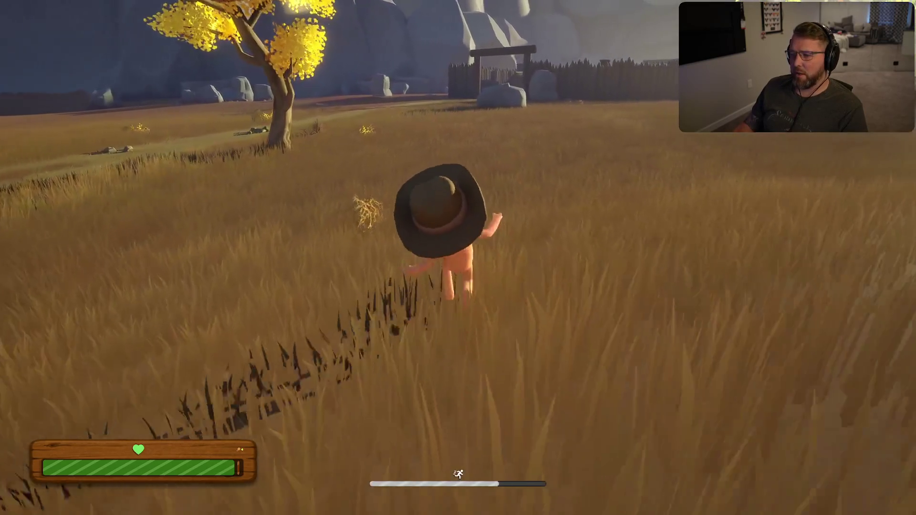
{"action": "key", "text": "w"}
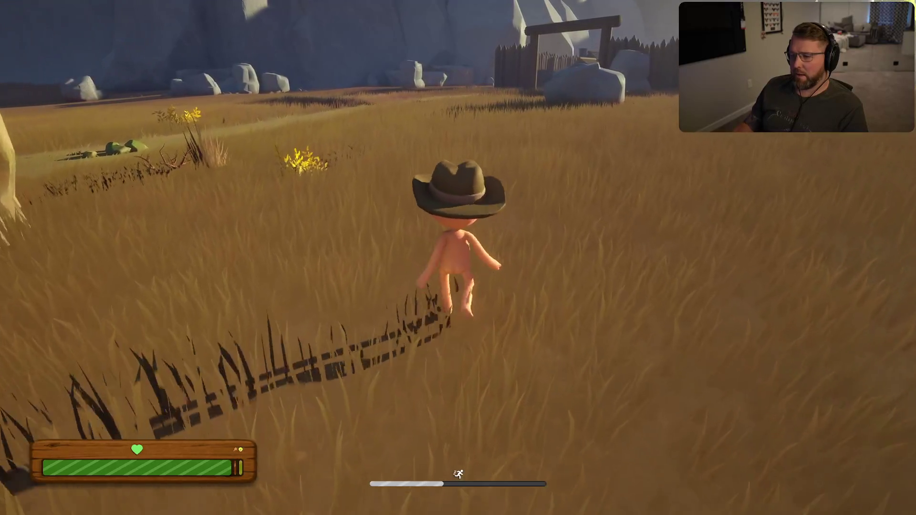
{"action": "key", "text": "w"}
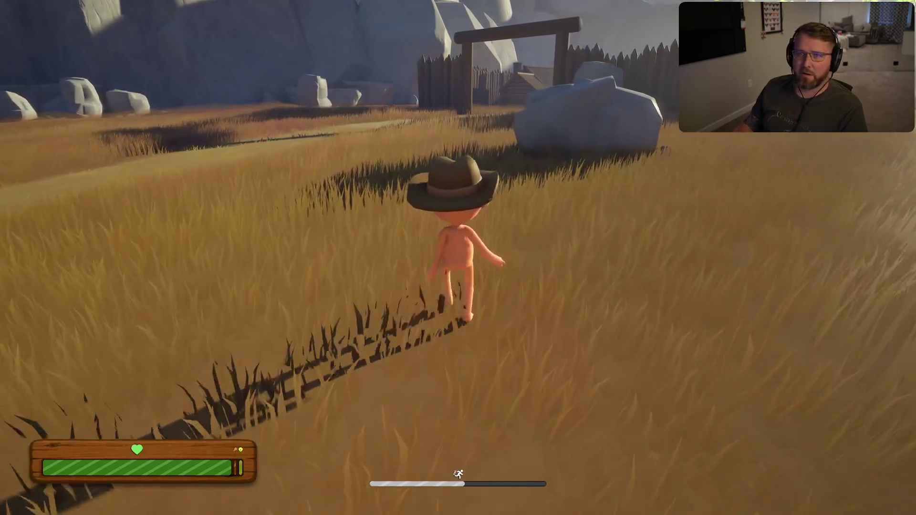
{"action": "key", "text": "w"}
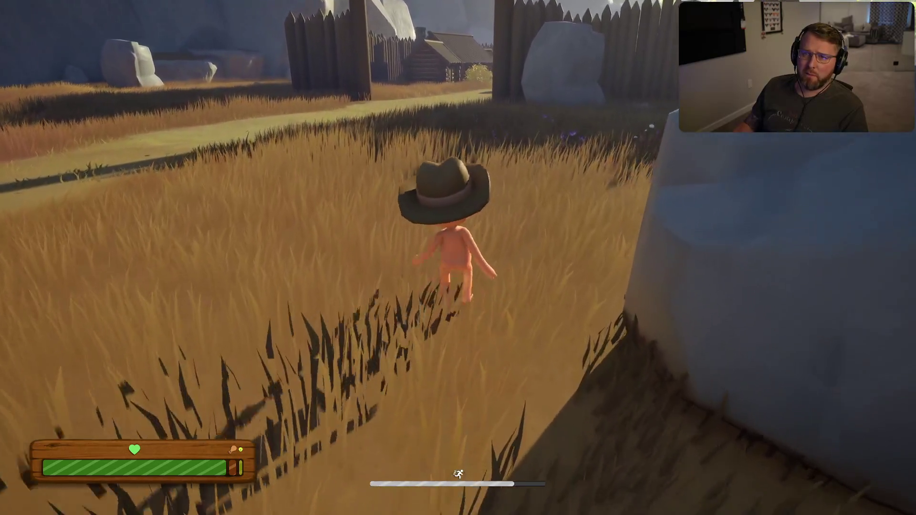
{"action": "key", "text": "w"}
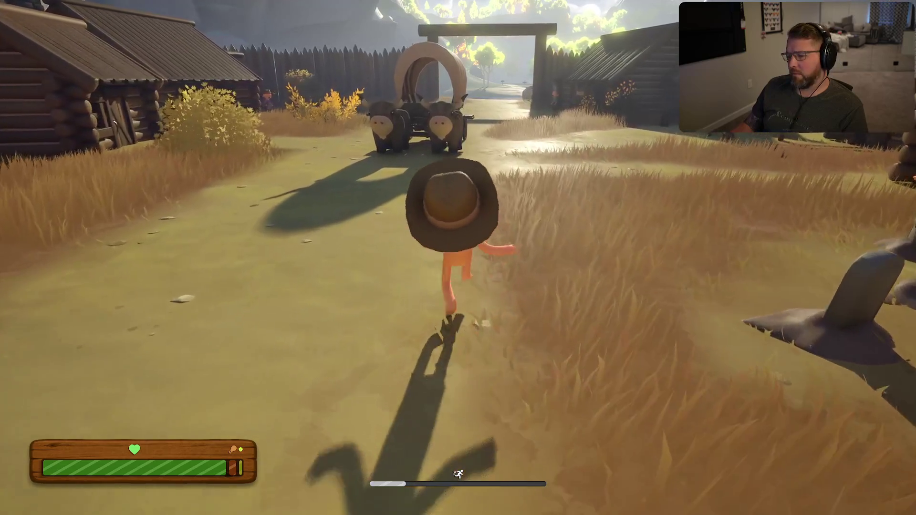
{"action": "key", "text": "w"}
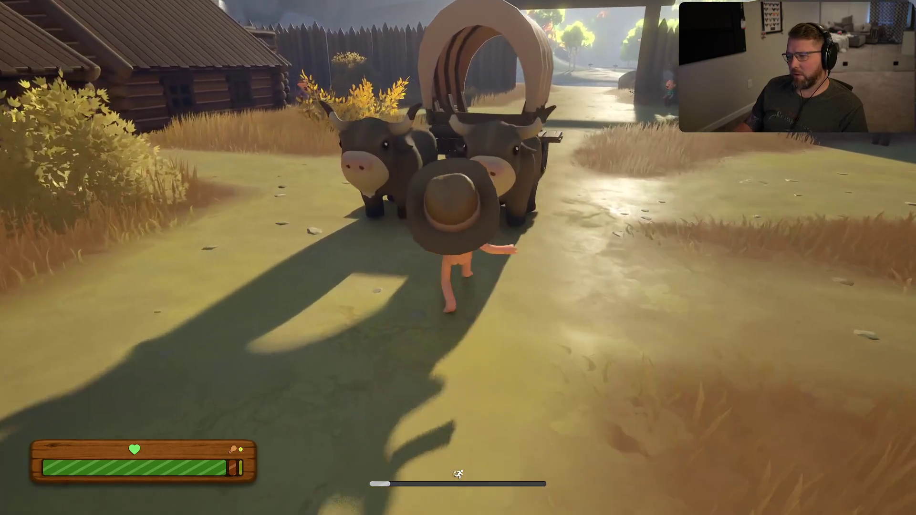
- Drive the covered wagon out under the town gate and along the trail into the rainy prairie
{"action": "key", "text": "e"}
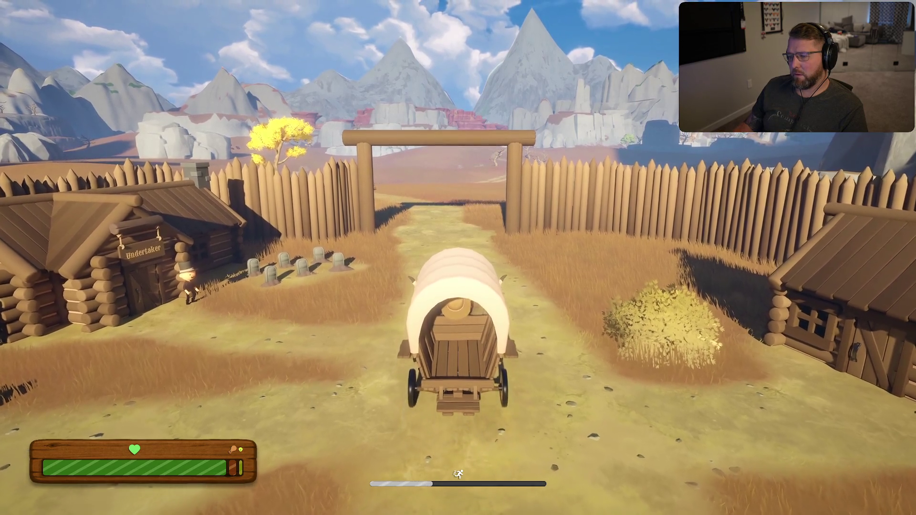
{"action": "key", "text": "w"}
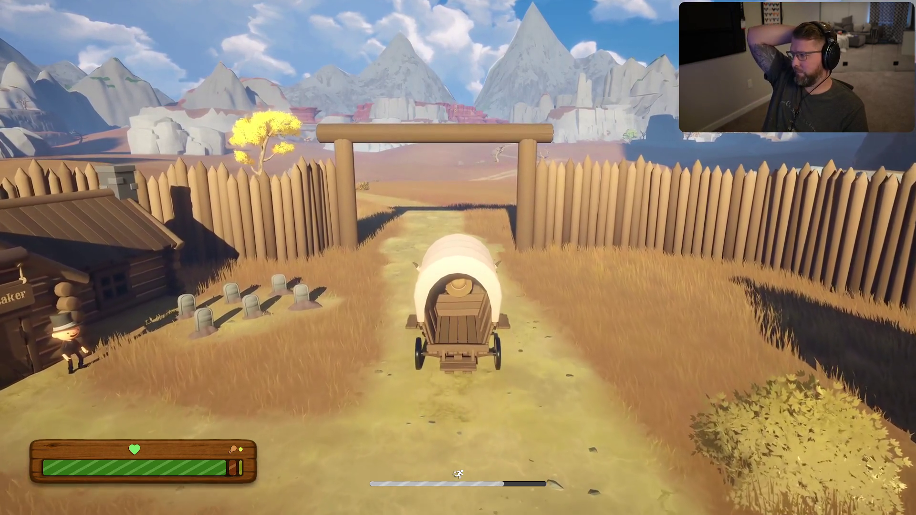
{"action": "key", "text": "w"}
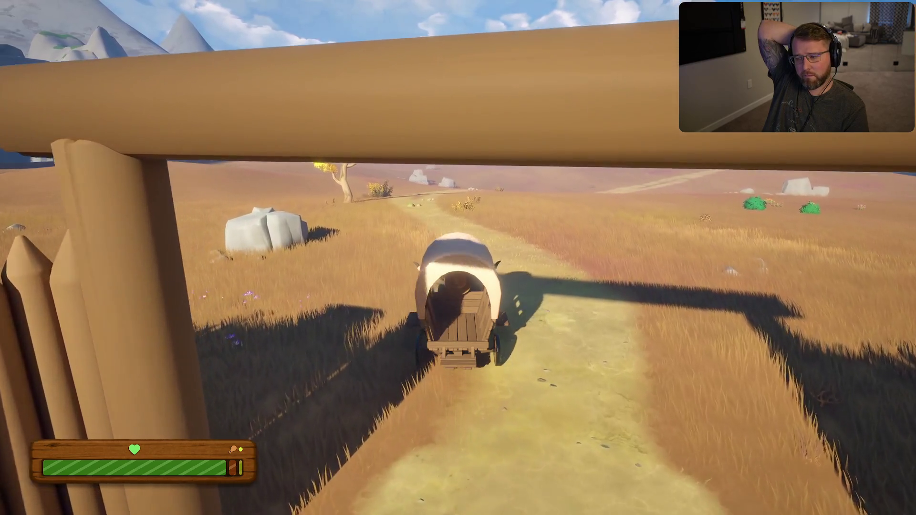
{"action": "key", "text": "w"}
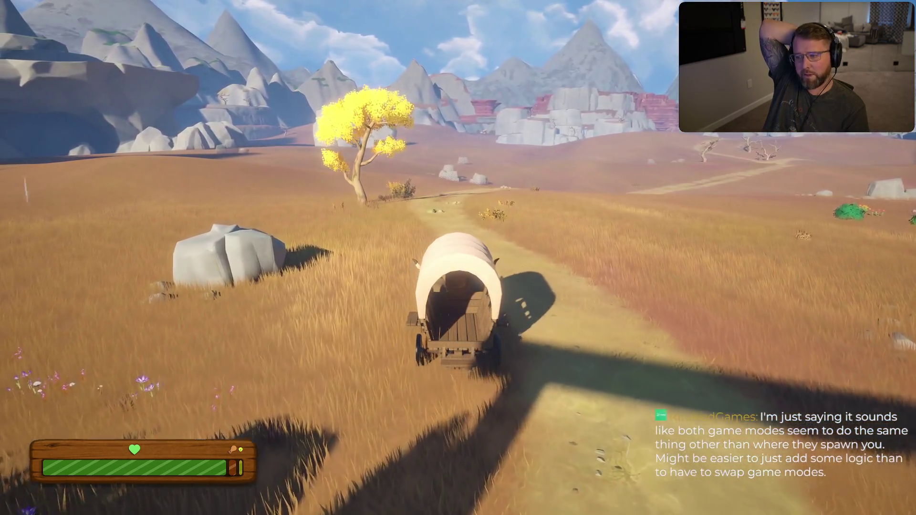
{"action": "key", "text": "w"}
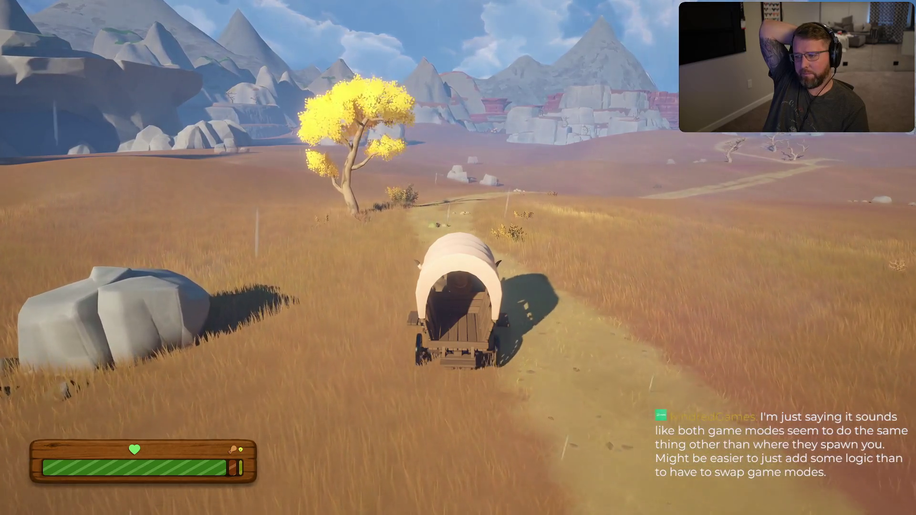
{"action": "key", "text": "w"}
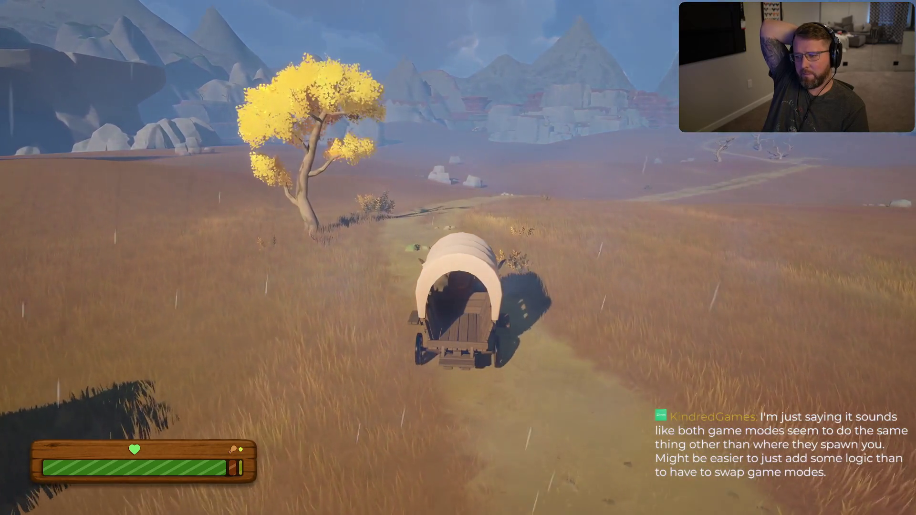
{"action": "key", "text": "w"}
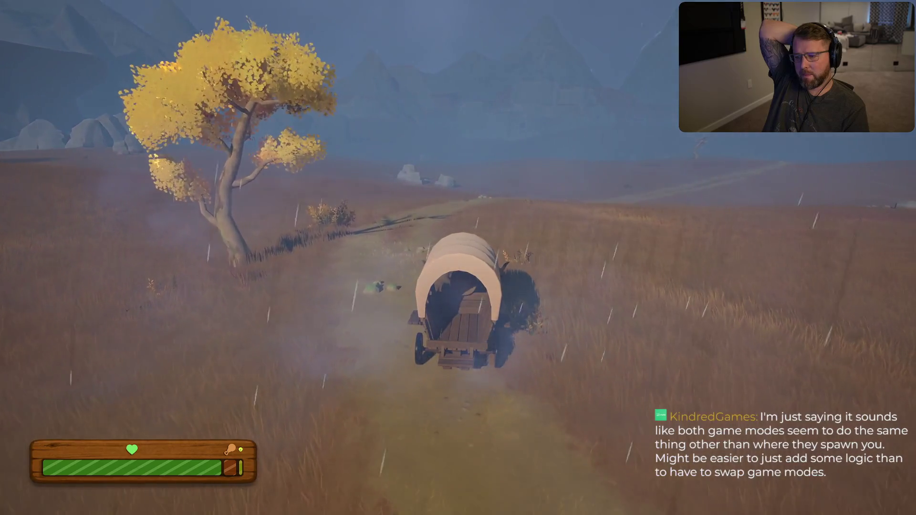
{"action": "key", "text": "w"}
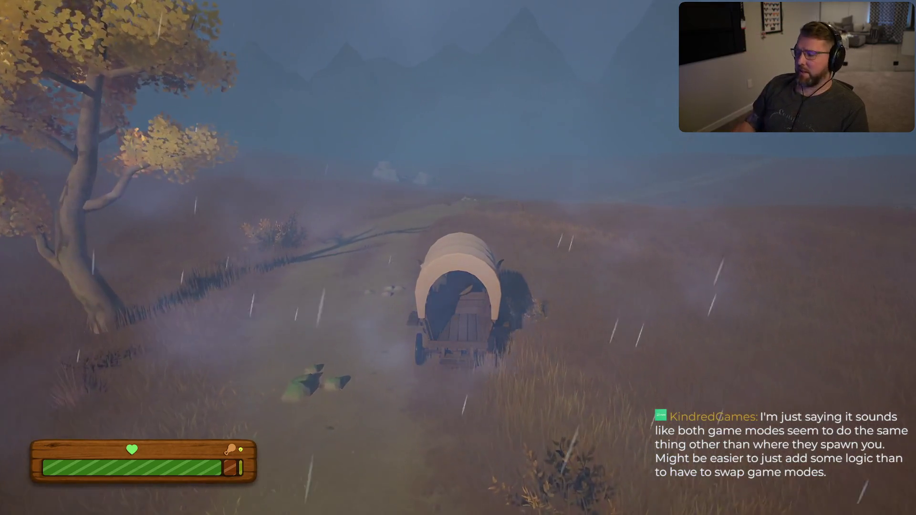
{"action": "key", "text": "w"}
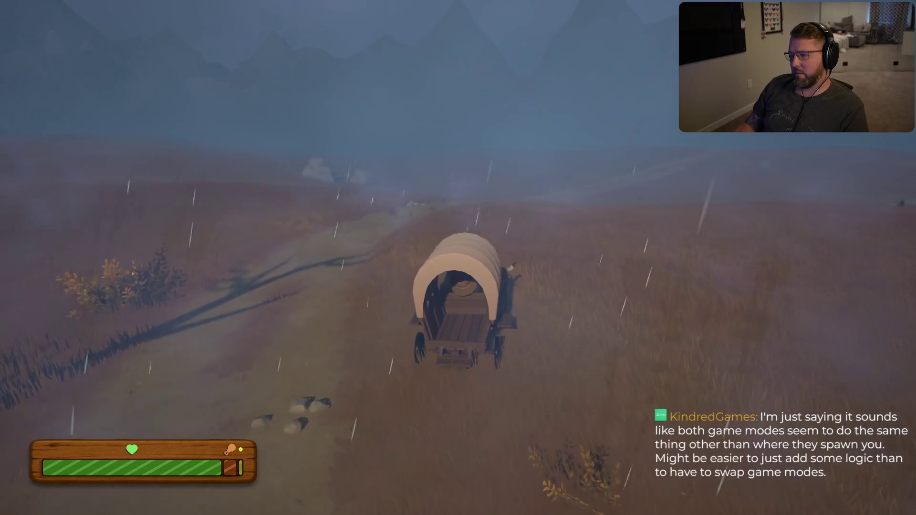
{"action": "key", "text": "w"}
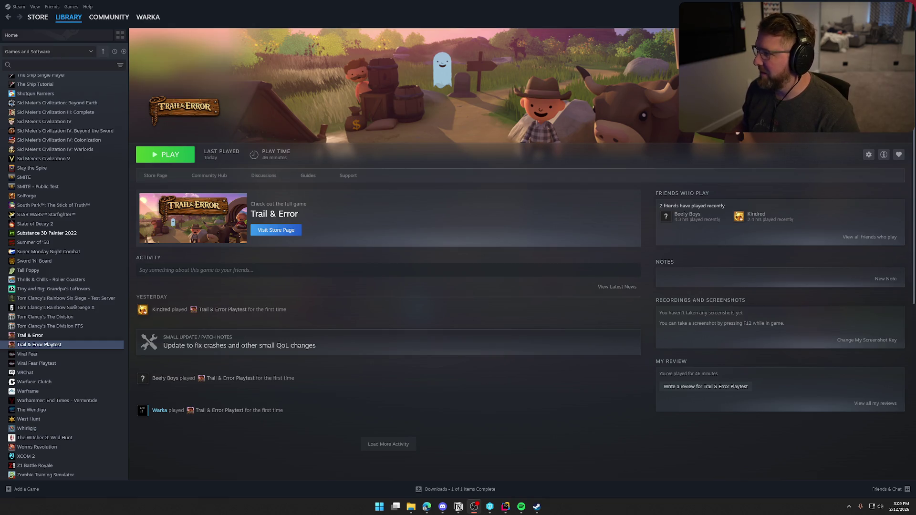
- Close the Steam library window with Alt+F4
{"action": "key", "text": "alt+F4"}
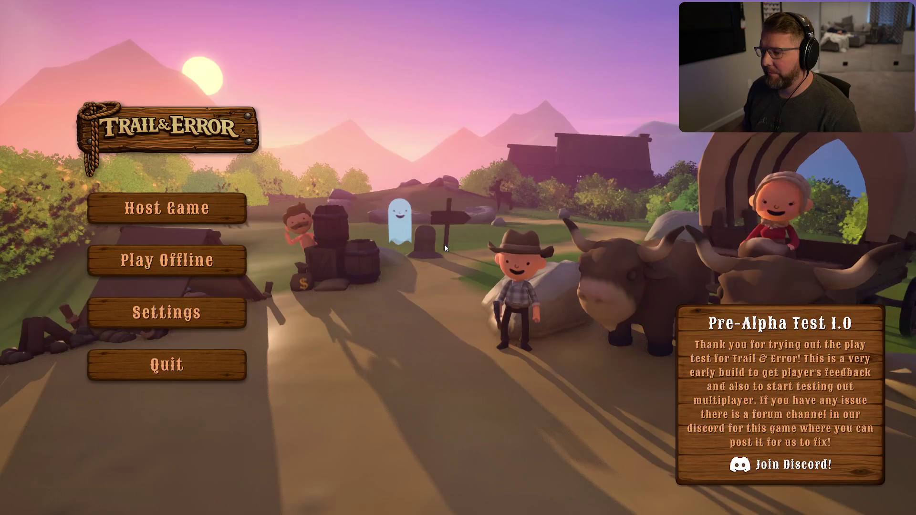
- Start a game and walk the character around the Trail Head Trading Post toward the tree
{"action": "left_click", "coordinate": [258, 265]}
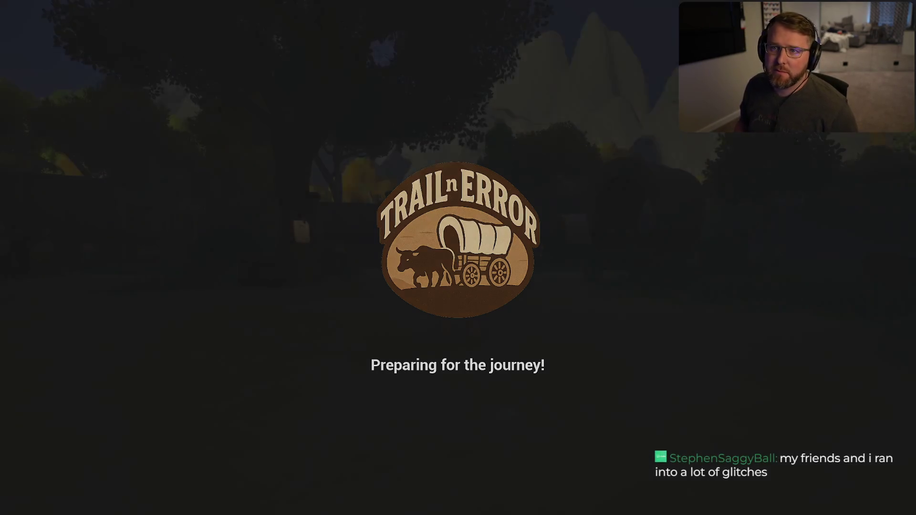
{"action": "key", "text": "shift+w"}
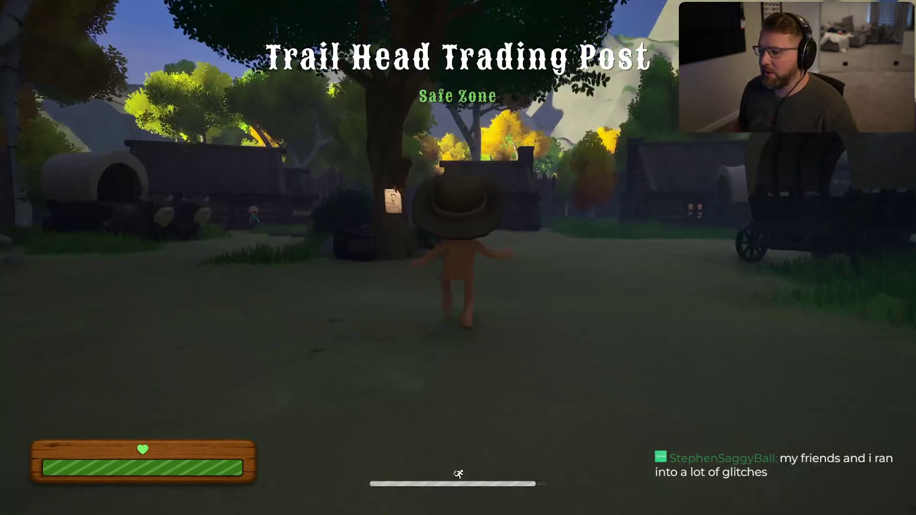
{"action": "key", "text": "a"}
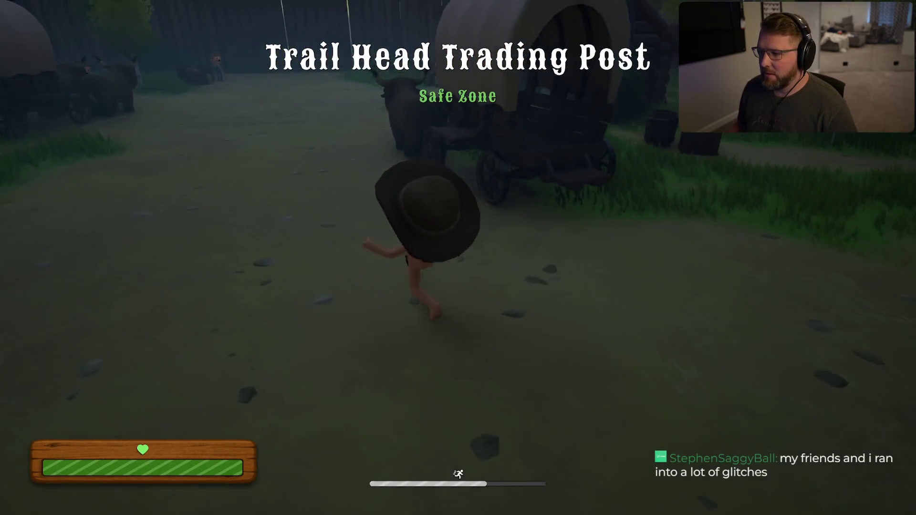
{"action": "key", "text": "a"}
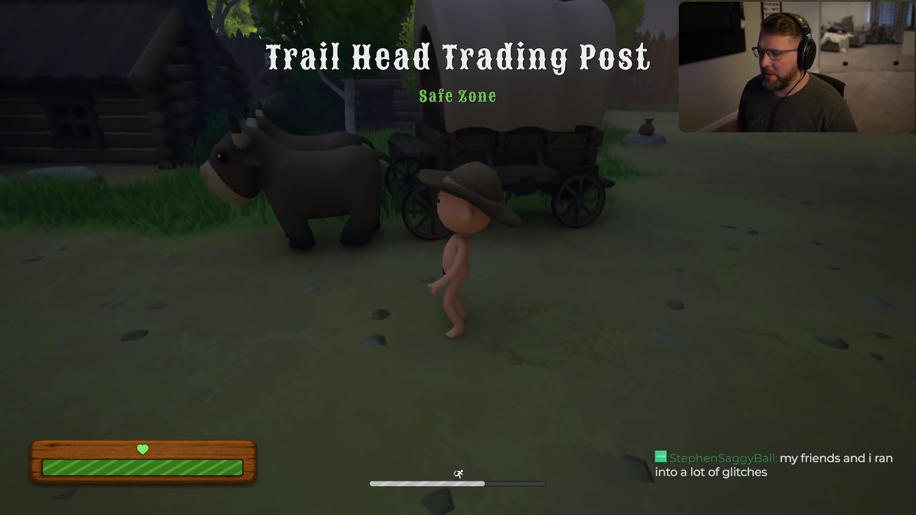
{"action": "key", "text": "w"}
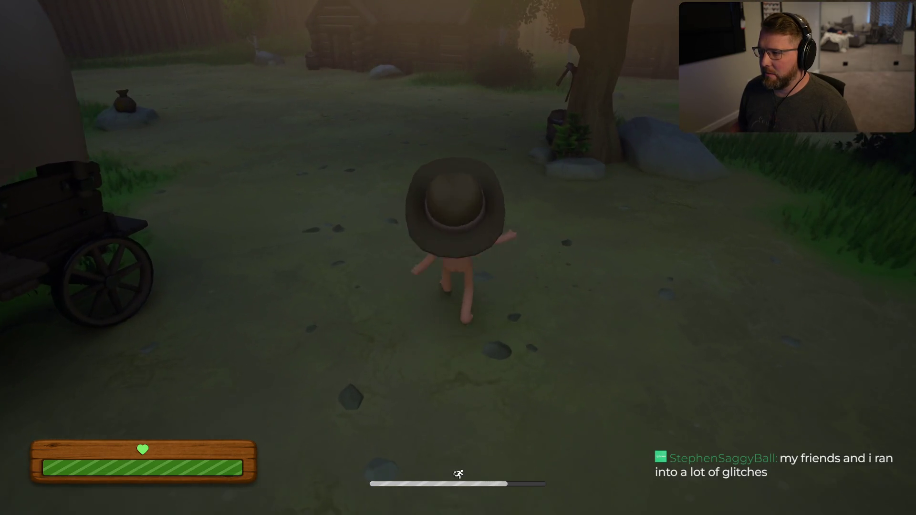
- Bring up the Invite Friends list at the tree and dismiss it
{"action": "key", "text": "w"}
{"action": "key", "text": "e"}
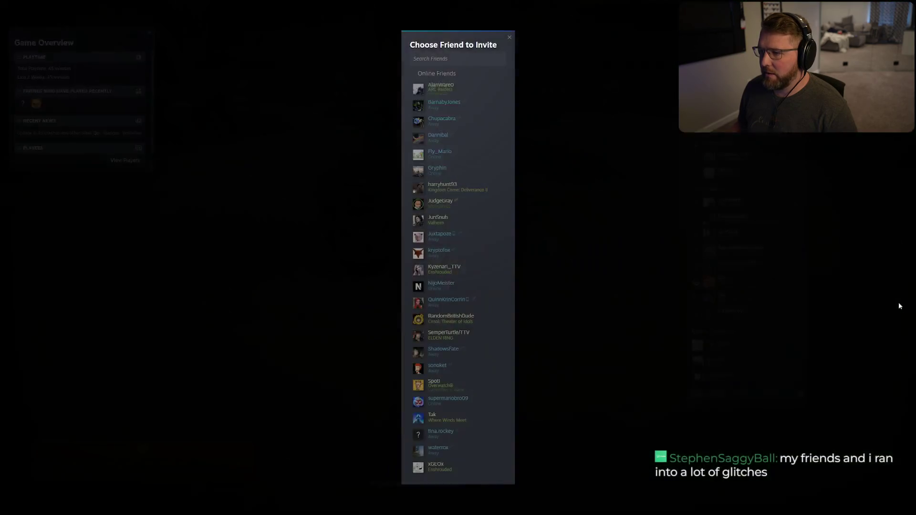
{"action": "left_click", "coordinate": [606, 259]}
- Sprint the character back past the oxen to the covered wagon by the gate
{"action": "key", "text": "w"}
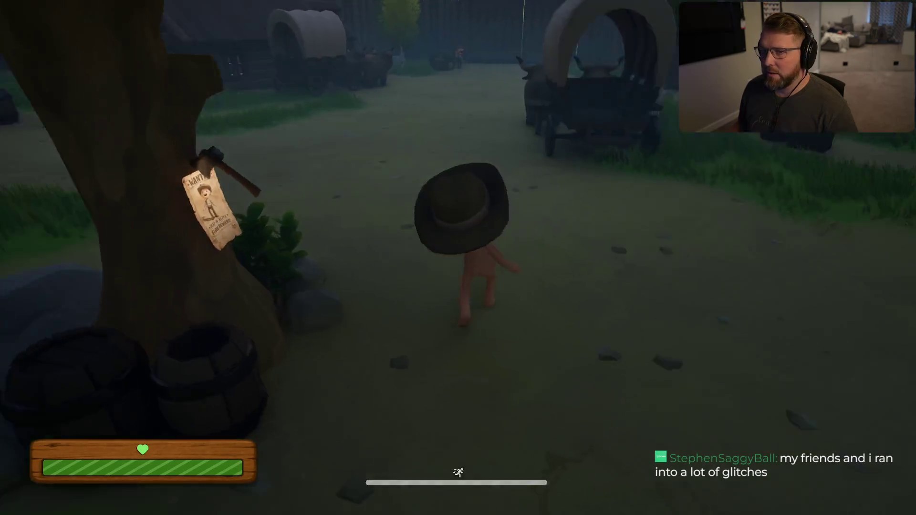
{"action": "key", "text": "w"}
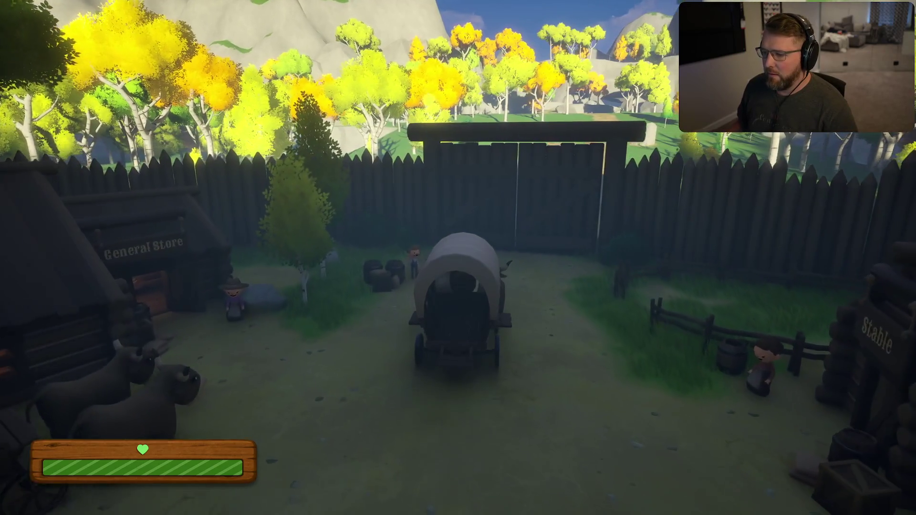
{"action": "key", "text": "shift+w"}
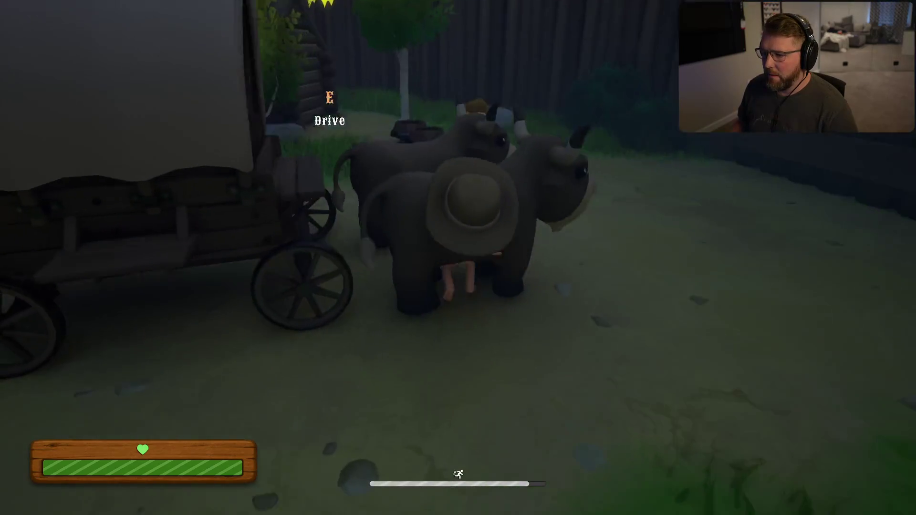
{"action": "key", "text": "shift+w"}
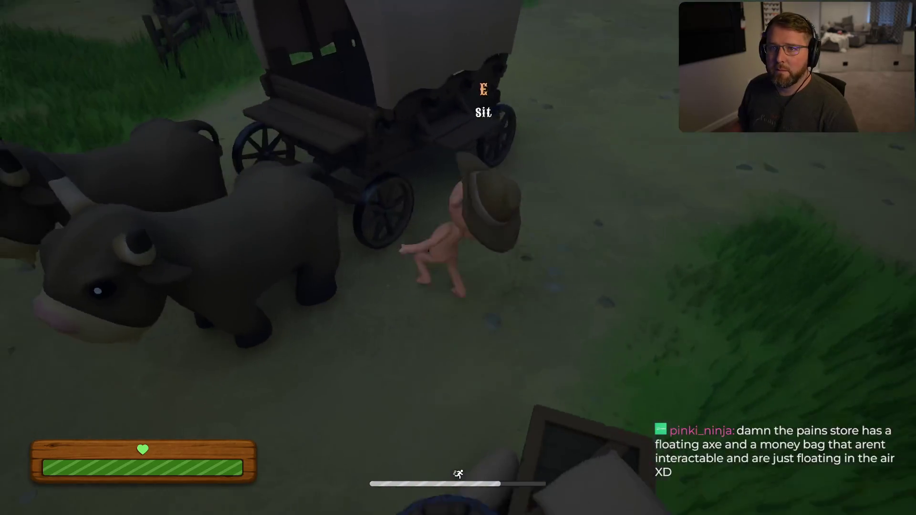